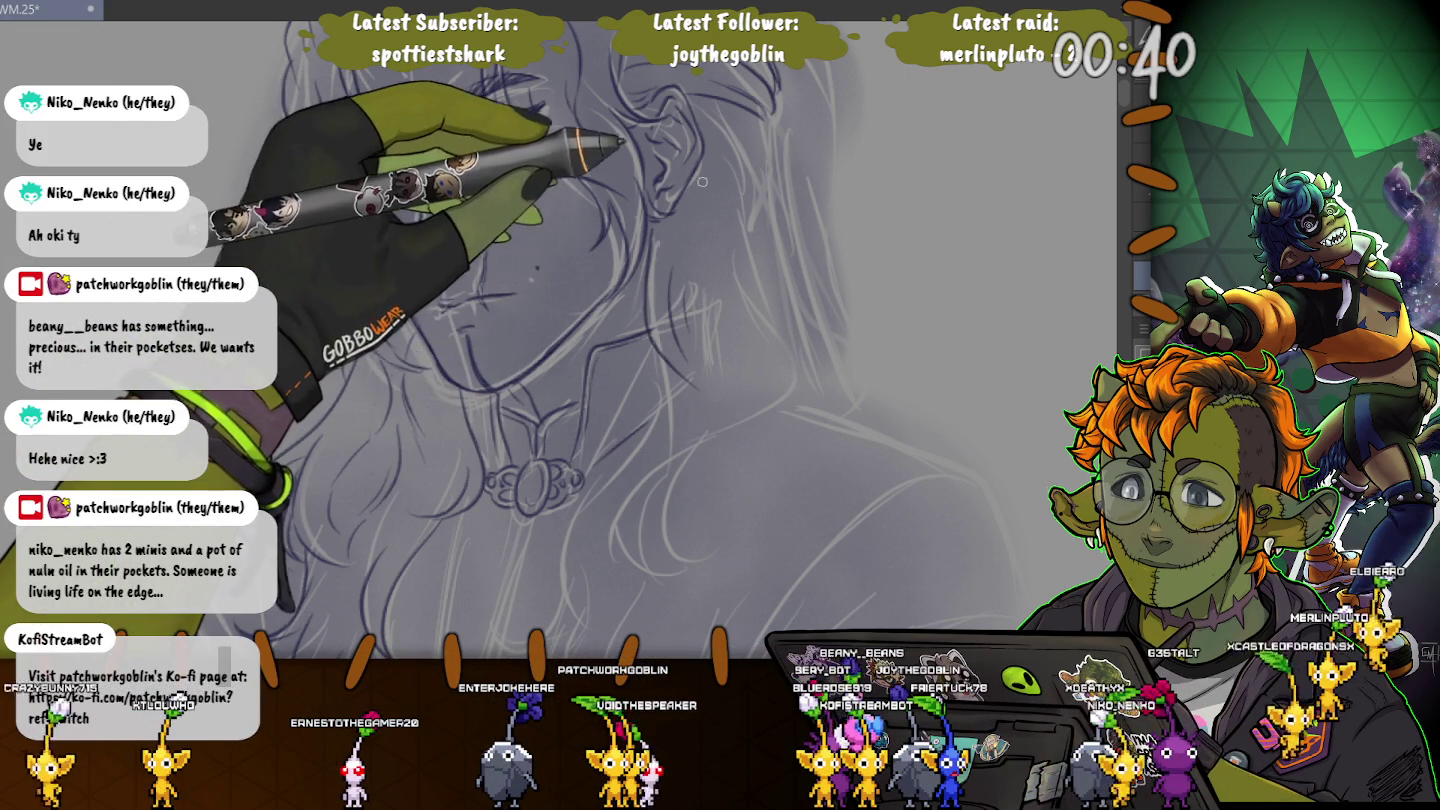
Ink the eye, nose and mouth in dark lines over the grey face sketch.
drag(600, 419, 669, 208)
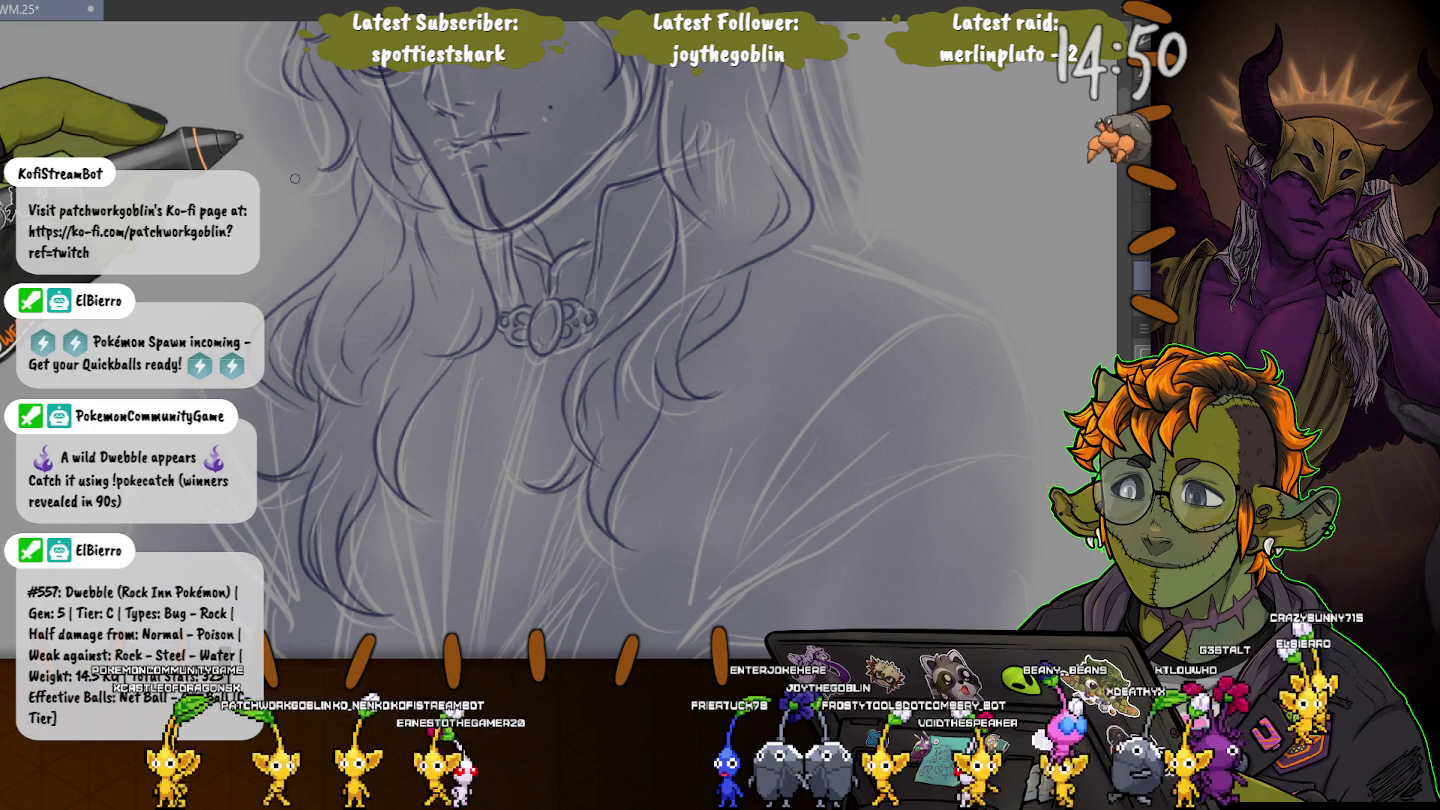
drag(640, 100, 545, 340)
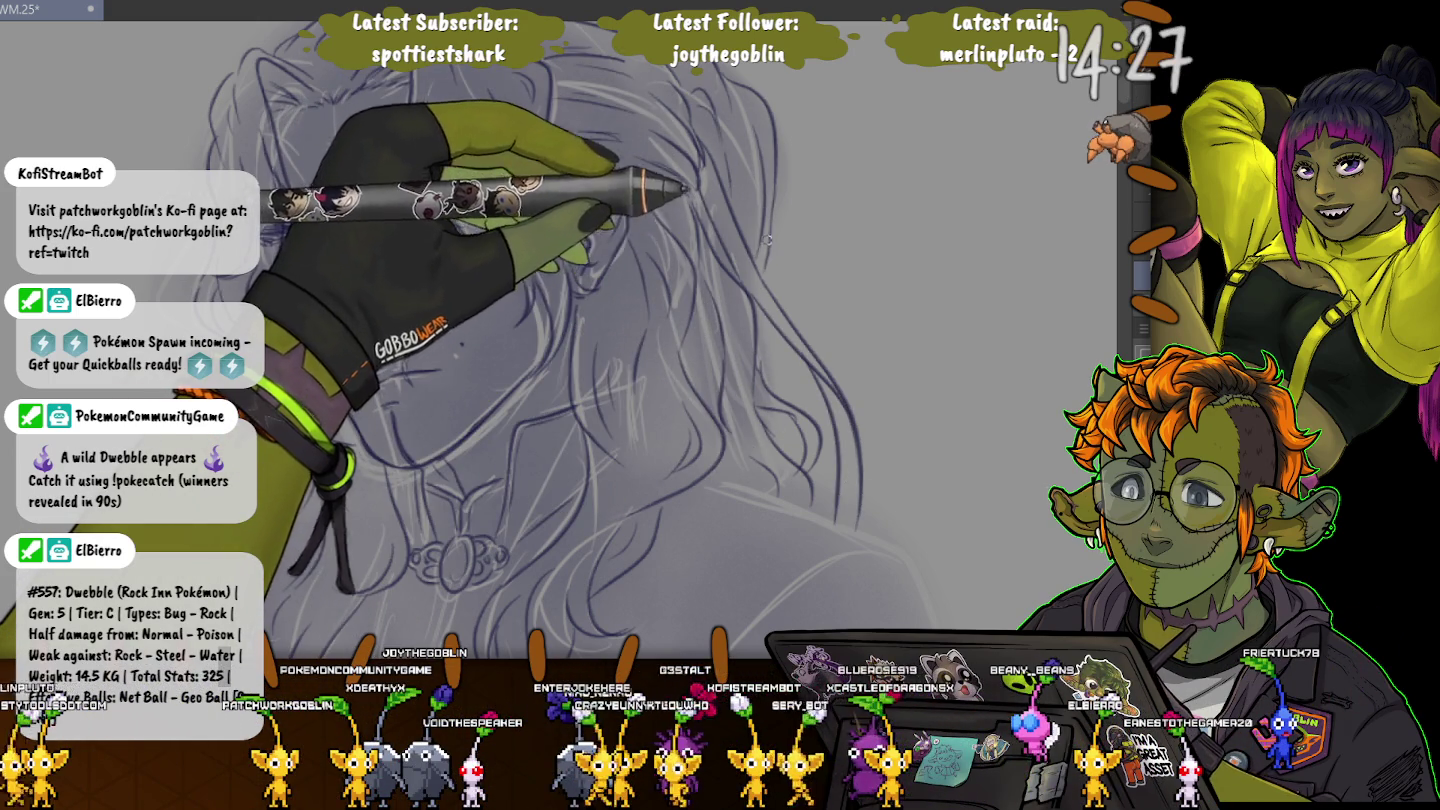
drag(773, 343, 824, 399)
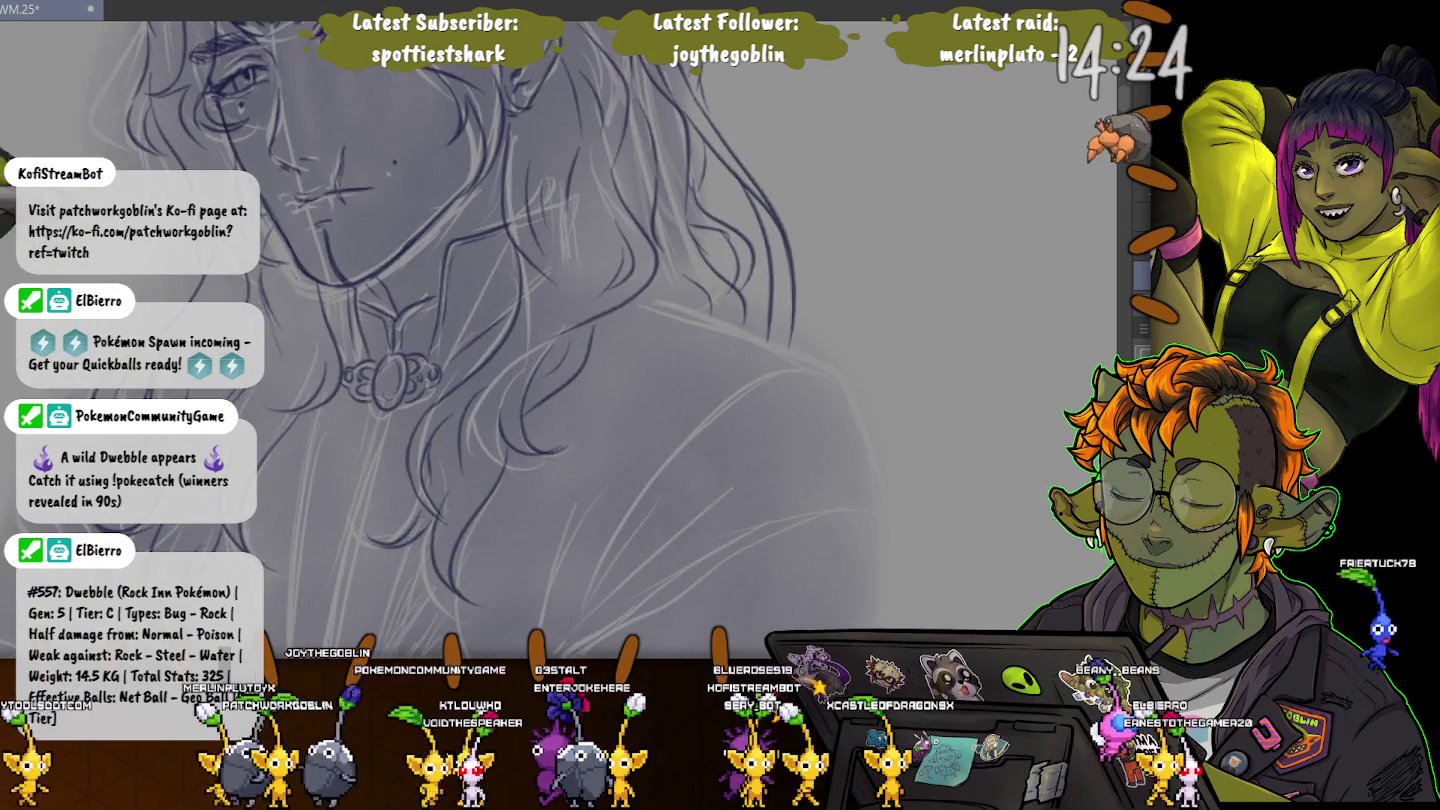
Zoom out and ink the layered sleeve cuff at the wrist and the long forearm outline.
scroll(640, 340, down, 5)
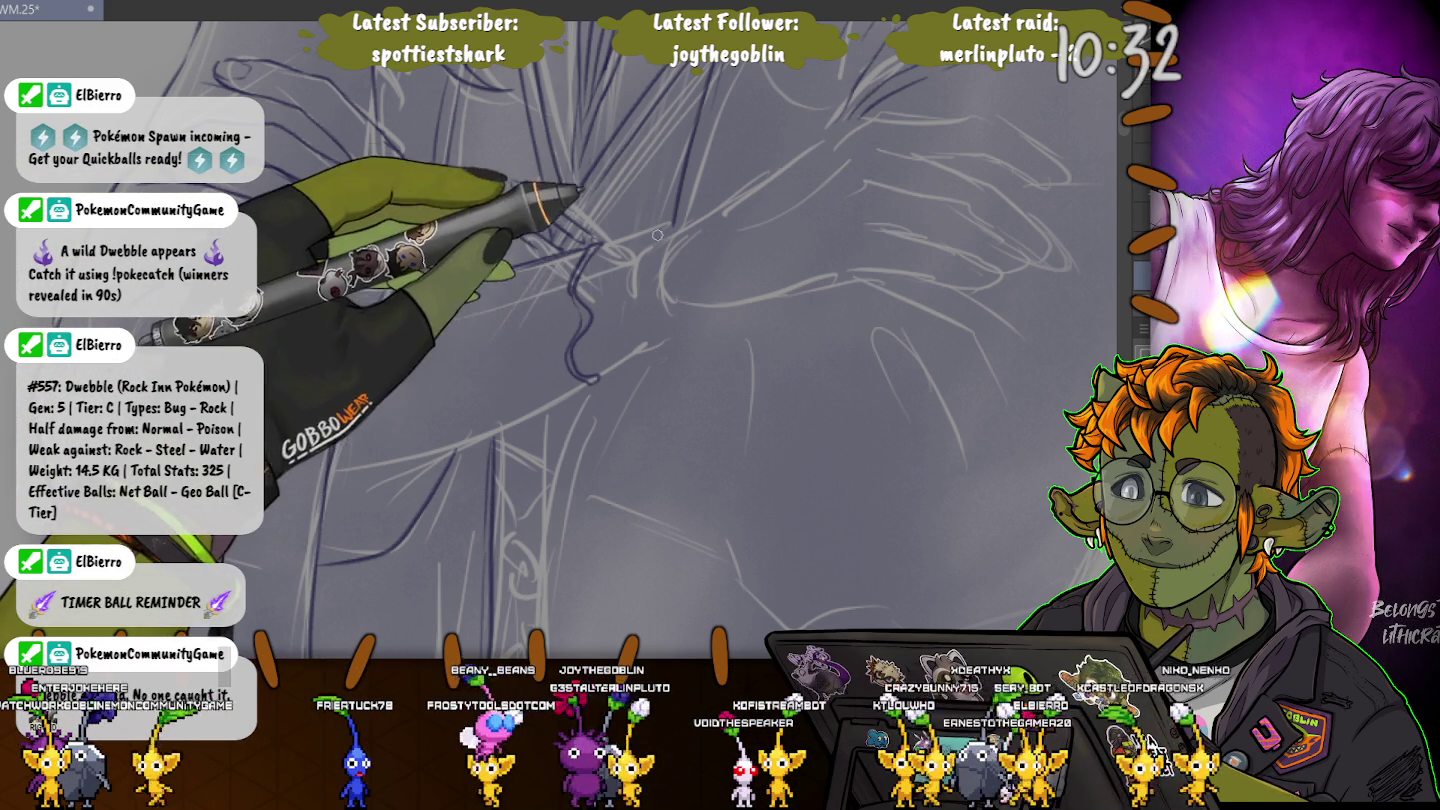
drag(646, 333, 624, 267)
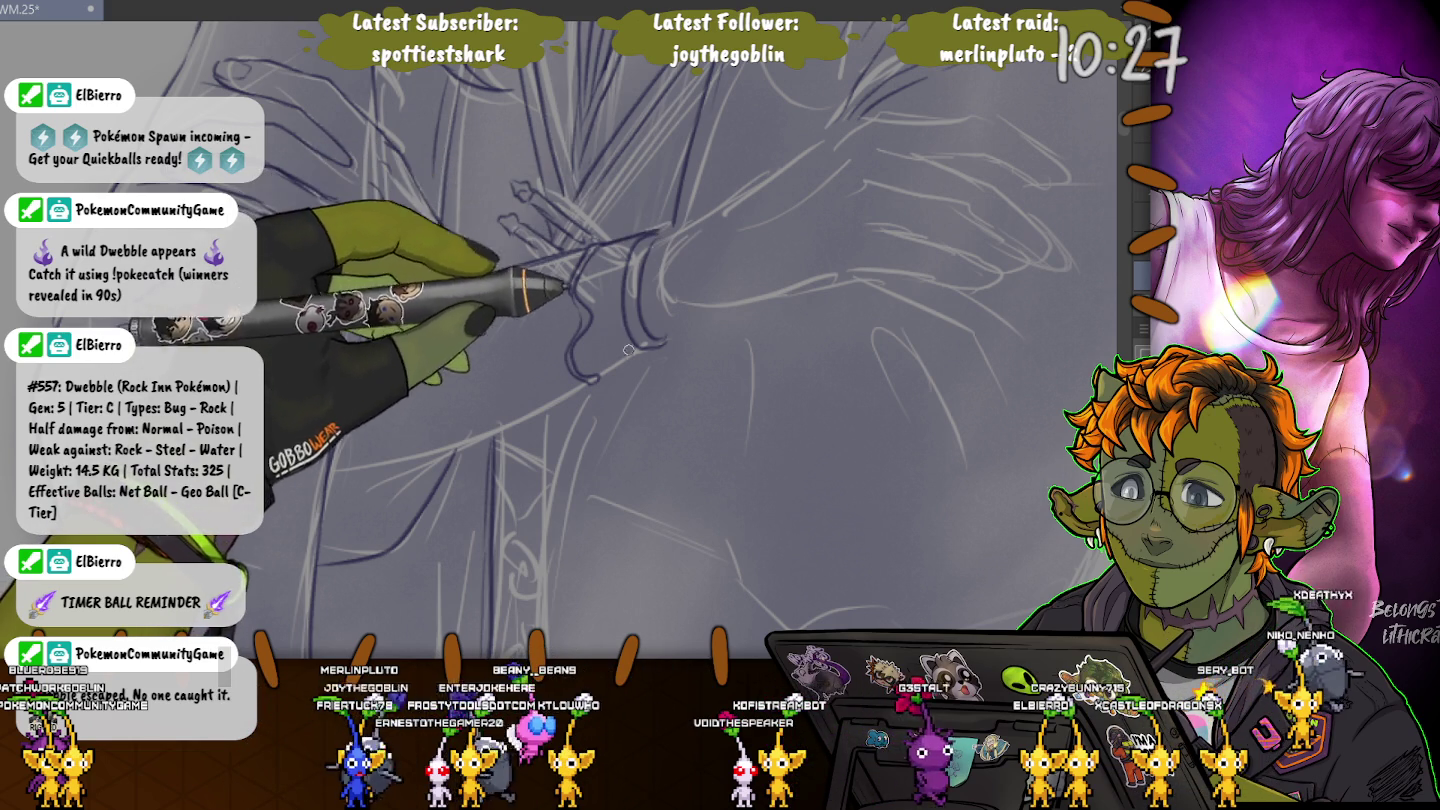
drag(559, 388, 339, 454)
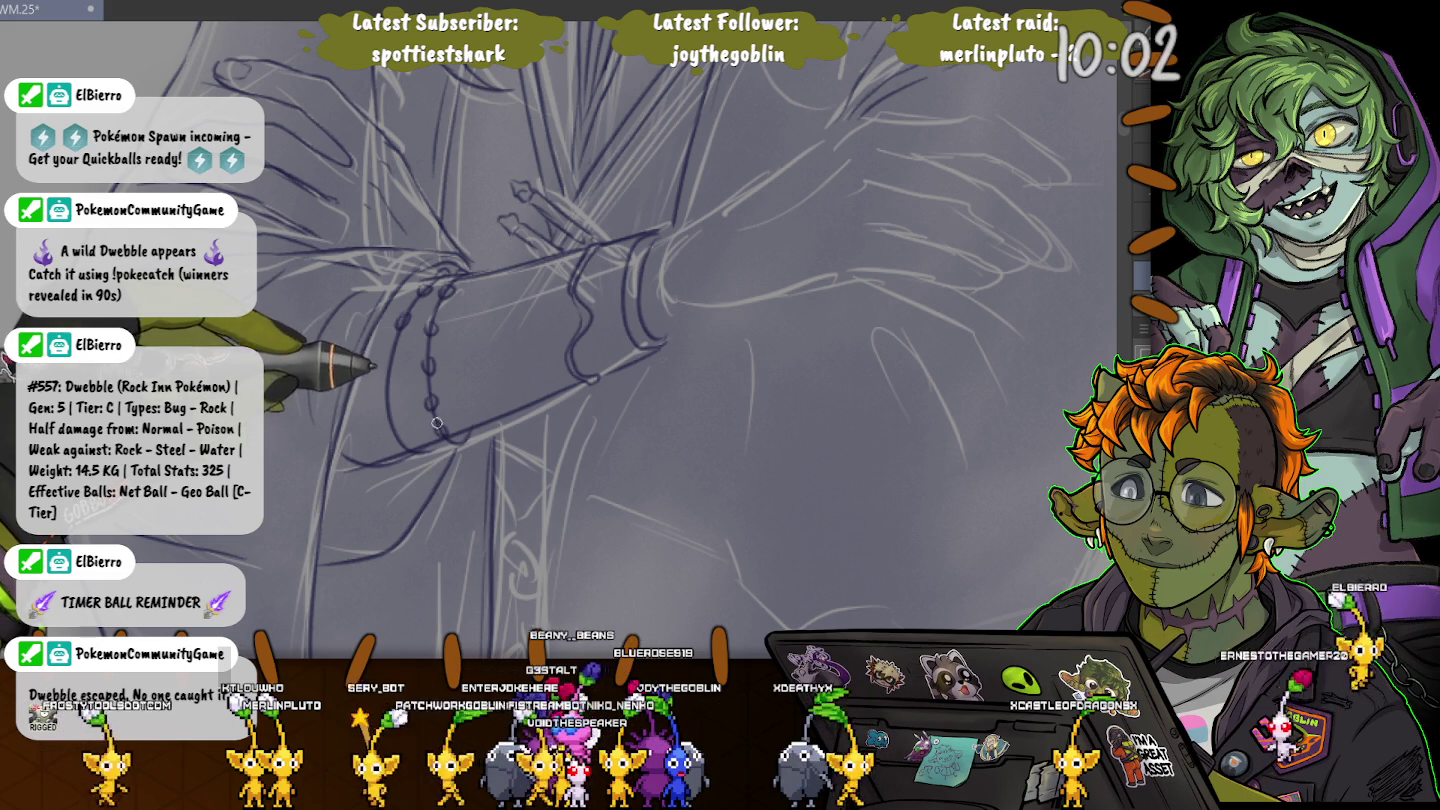
Add a bead strand stroke below the cuff and ink the fingers of the hand.
drag(436, 420, 459, 445)
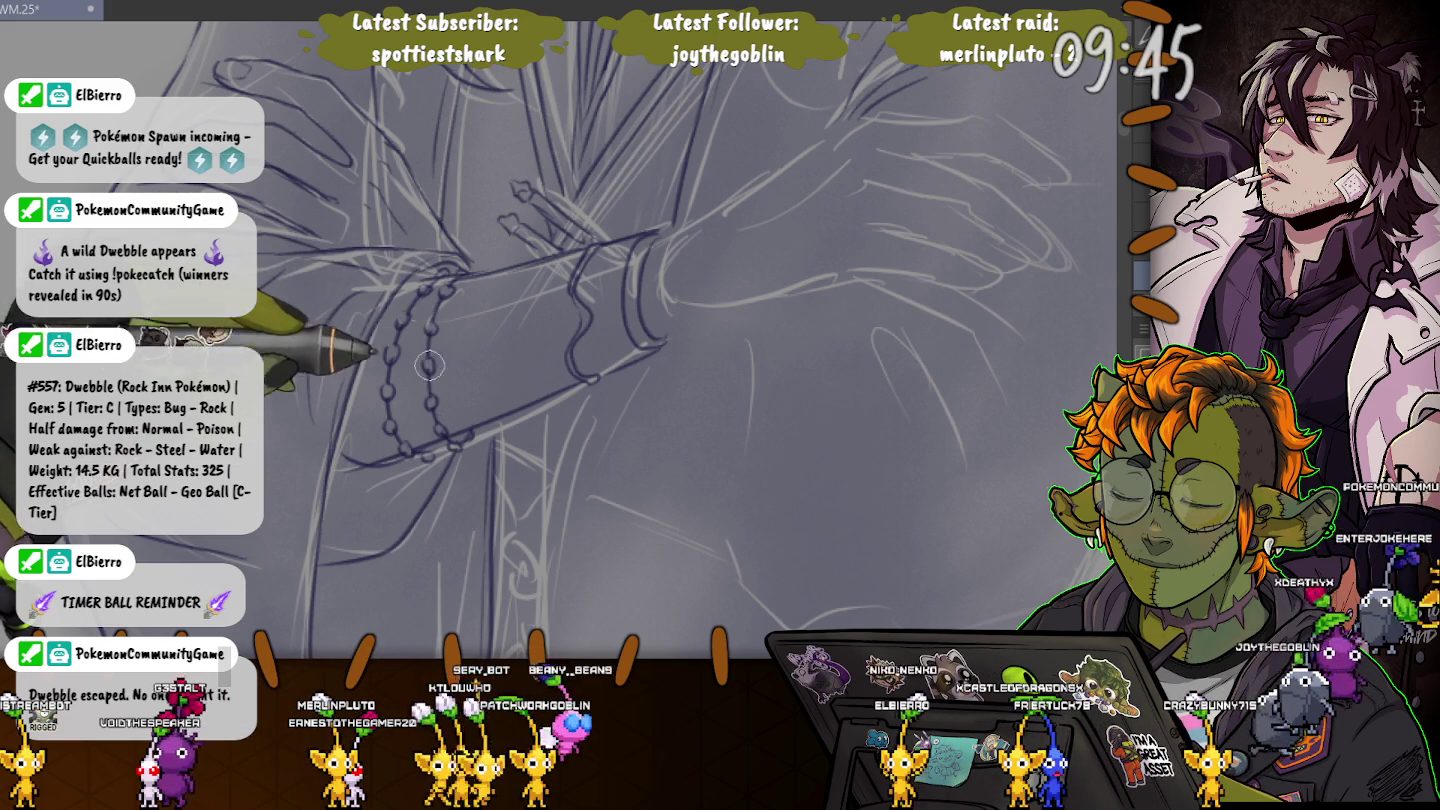
mouse_move(436, 397)
mouse_down()
mouse_move(384, 367)
mouse_move(262, 546)
mouse_up()
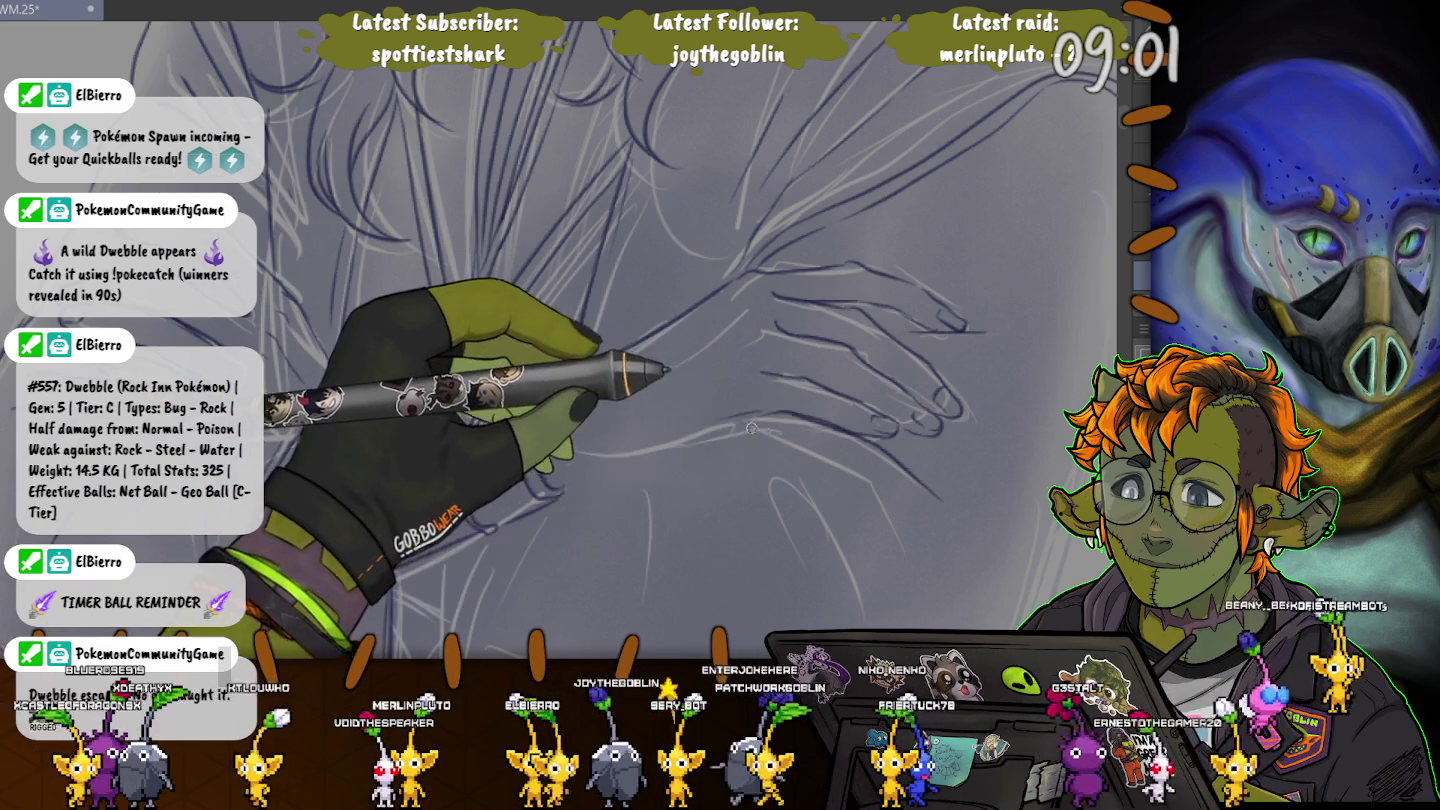
Draw a long robe fold line rising to the right below the hands.
drag(786, 547, 705, 327)
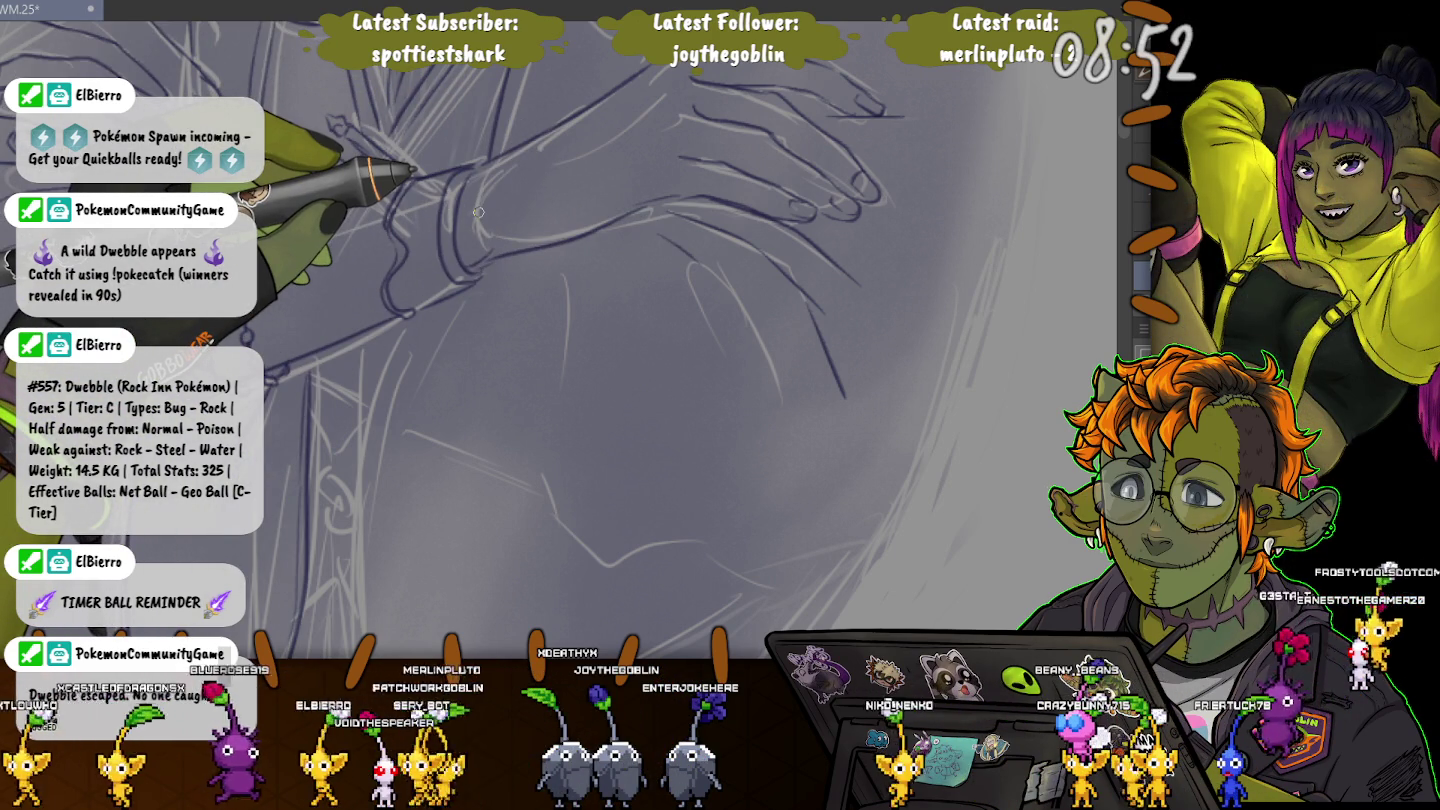
drag(478, 211, 302, 203)
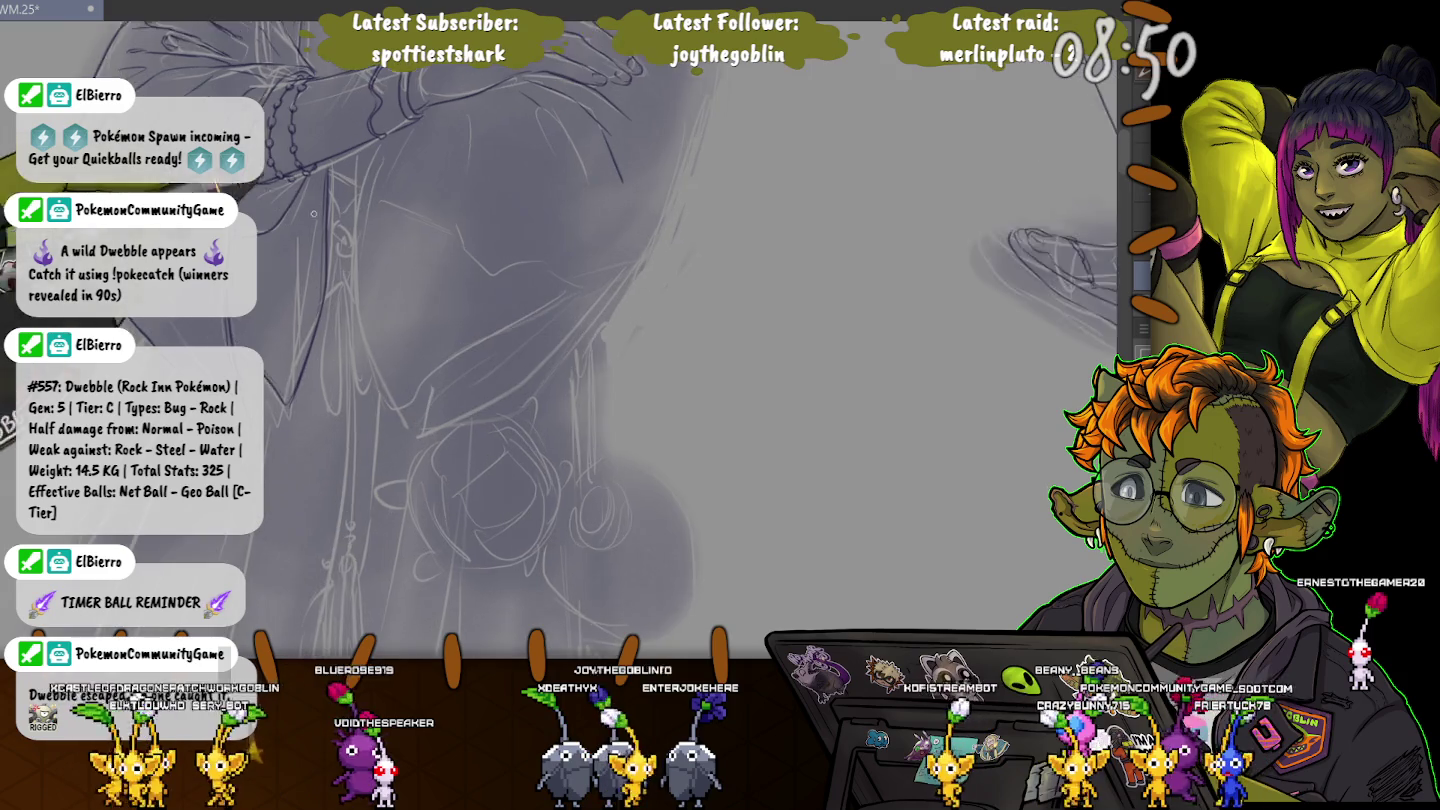
scroll(600, 340, up, 2)
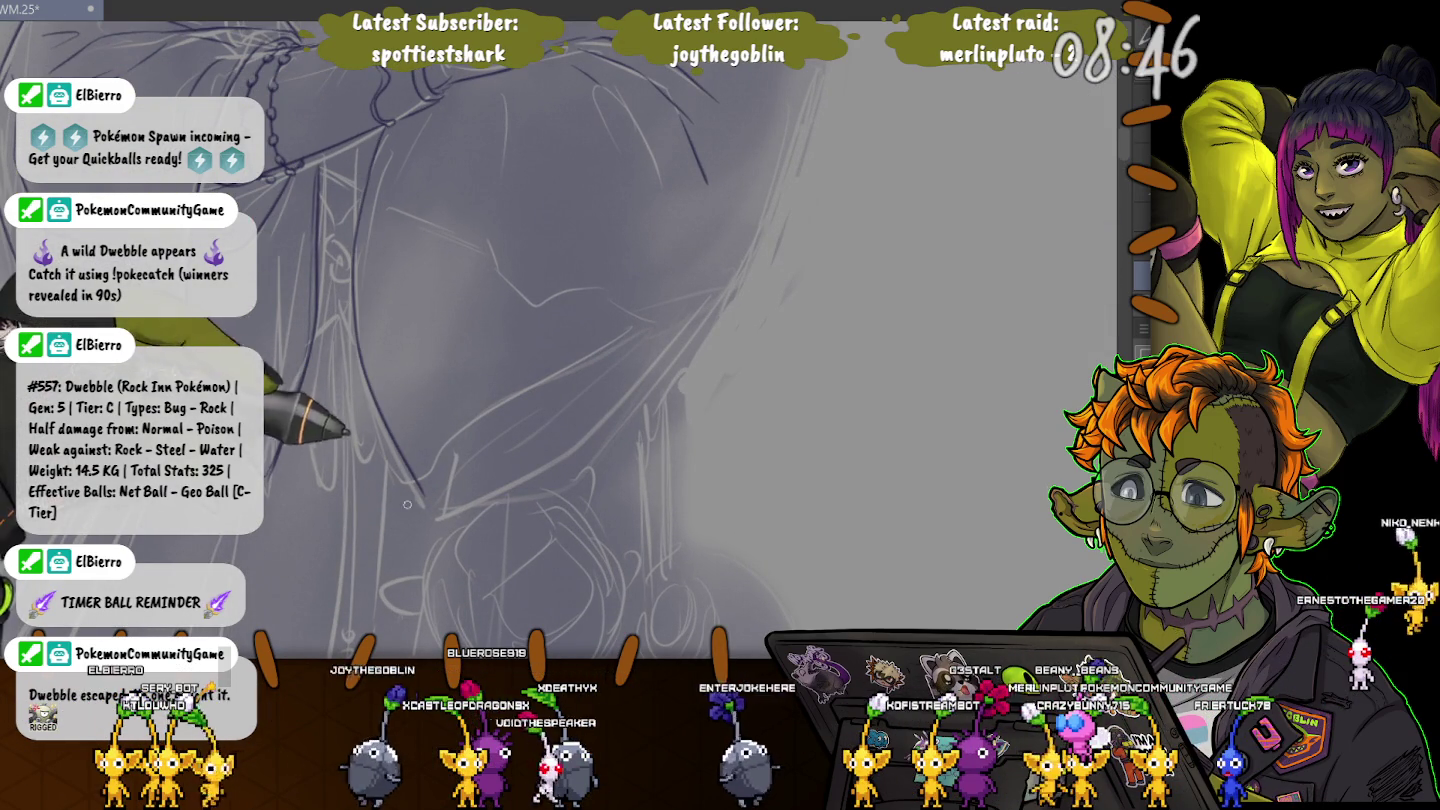
drag(409, 495, 677, 295)
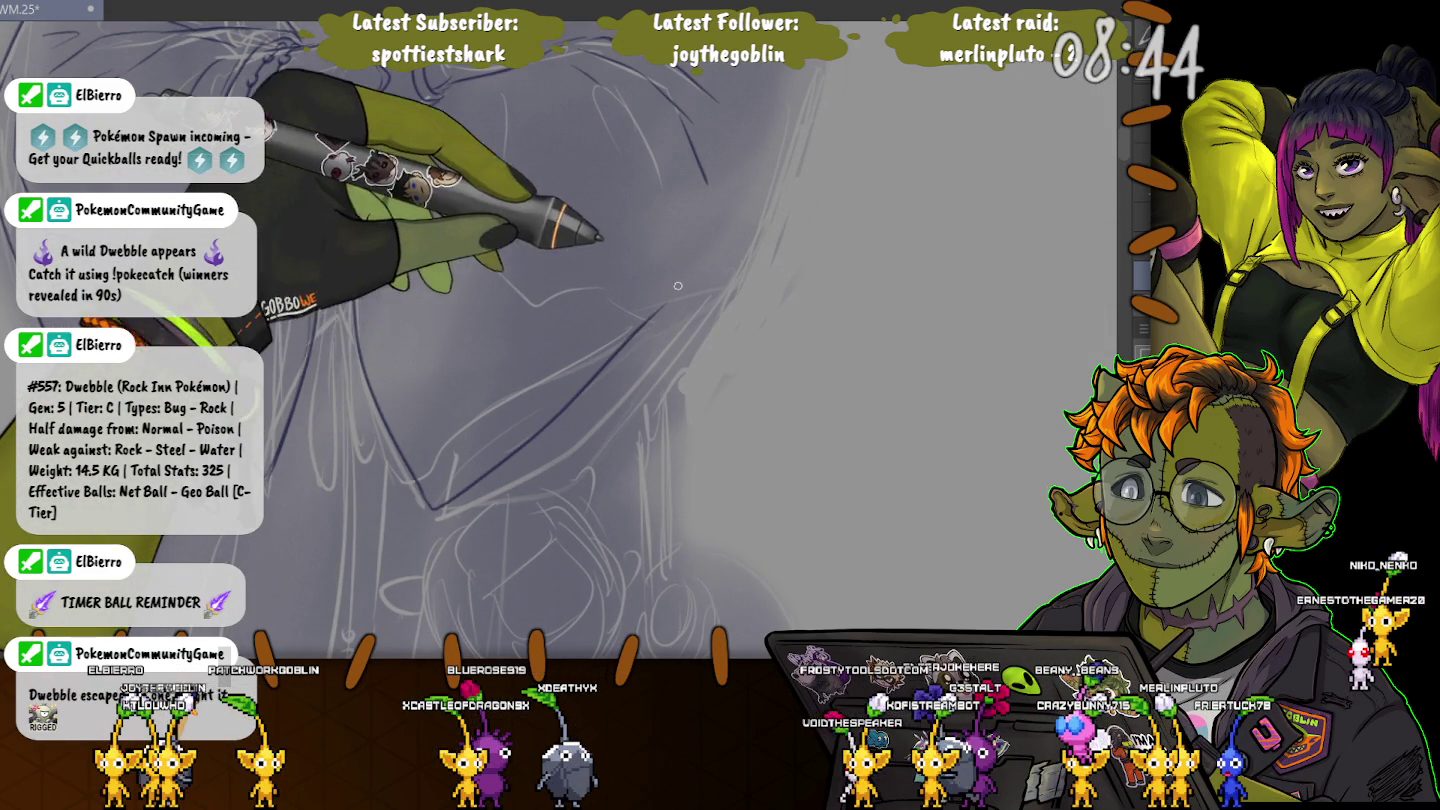
scroll(378, 322, down, 2)
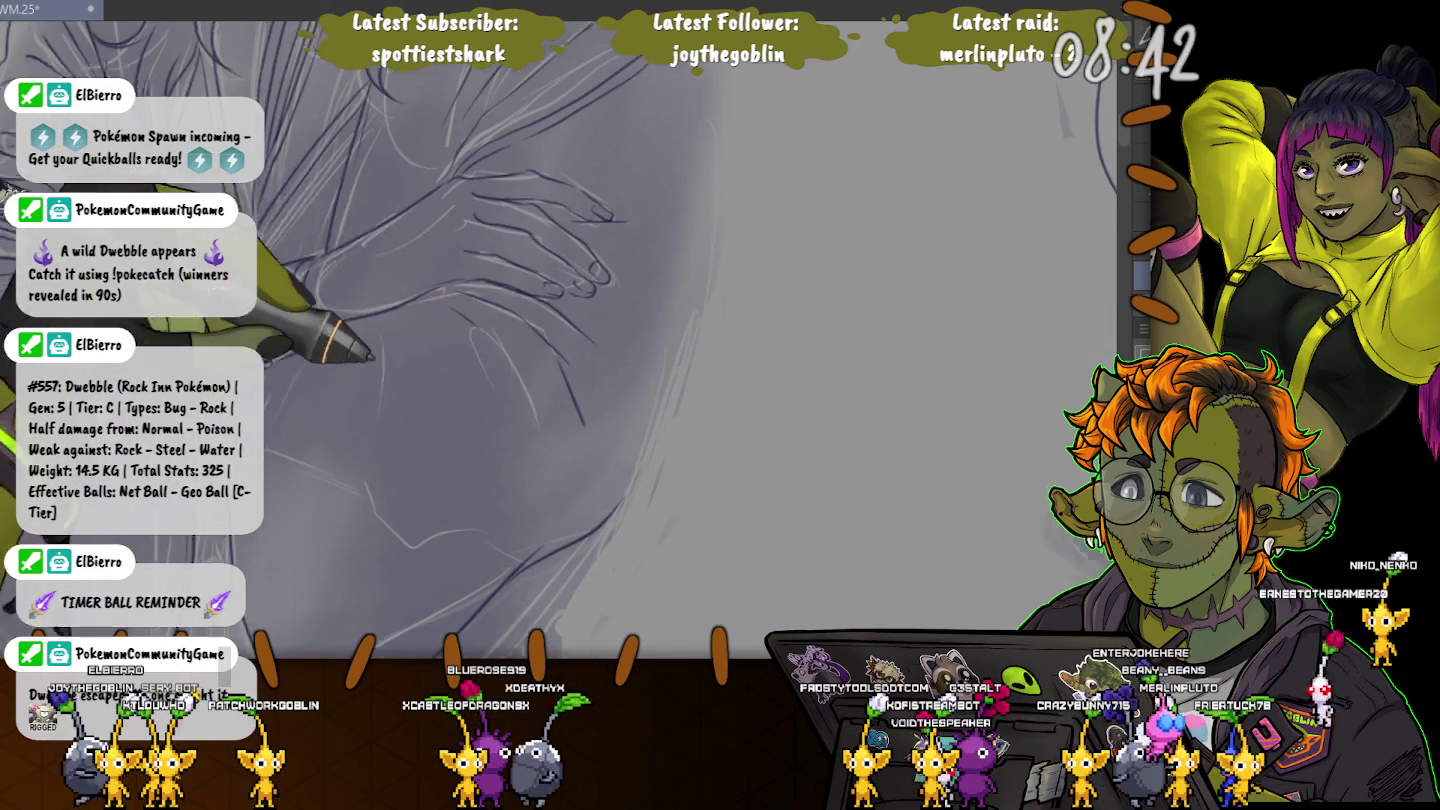
scroll(499, 250, up, 1)
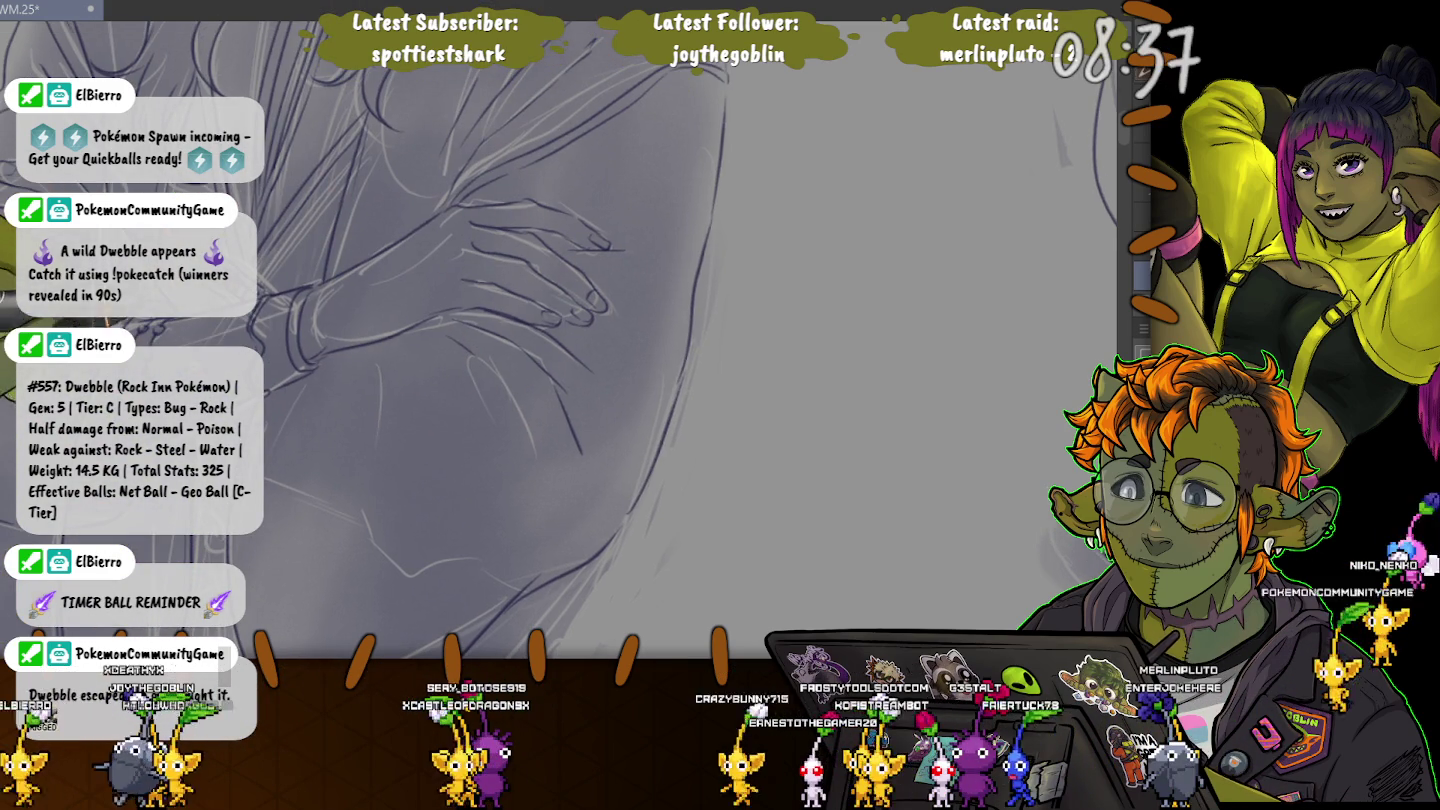
scroll(307, 223, down, 3)
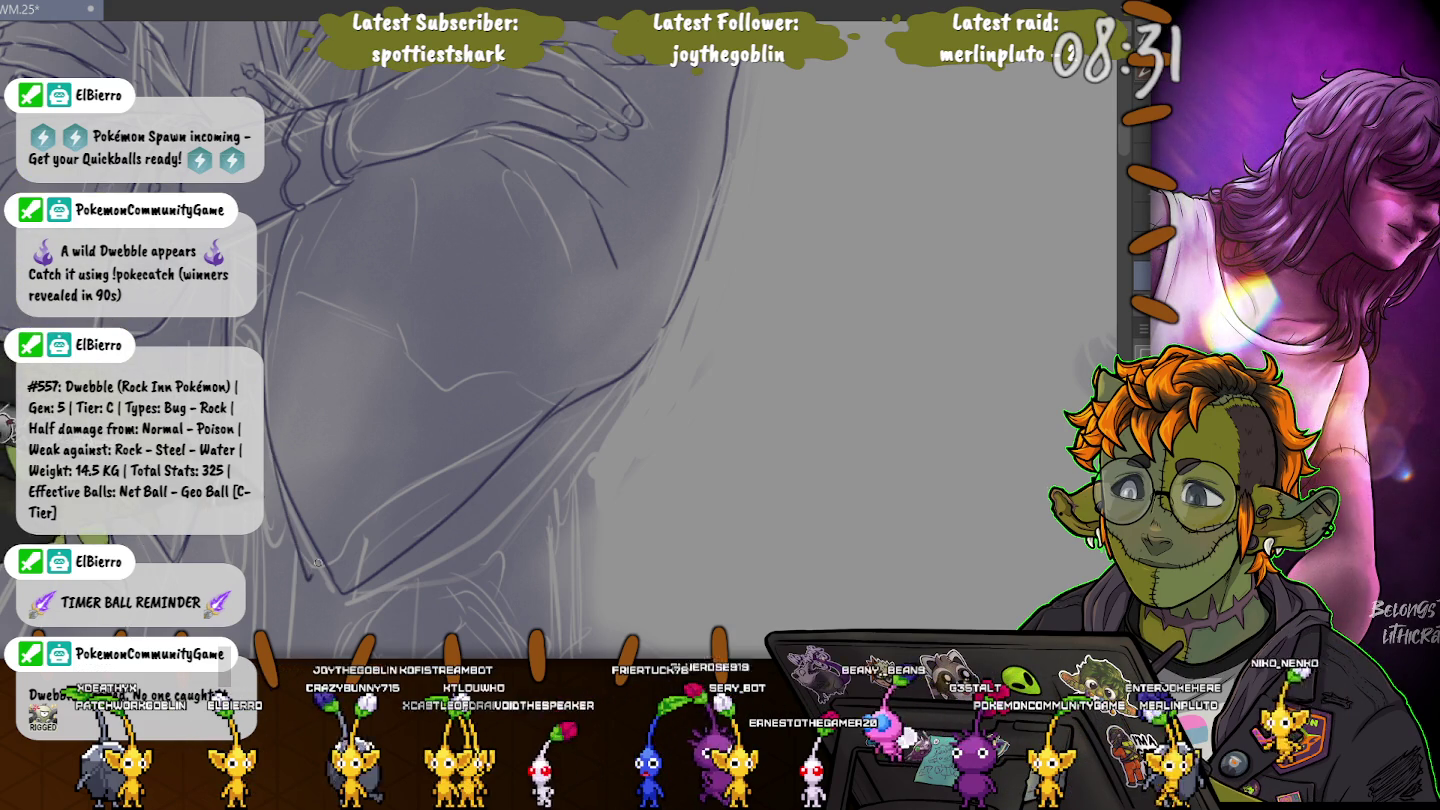
Center the inked arm and hand in view and save the drawing with Ctrl+S.
drag(322, 504, 422, 654)
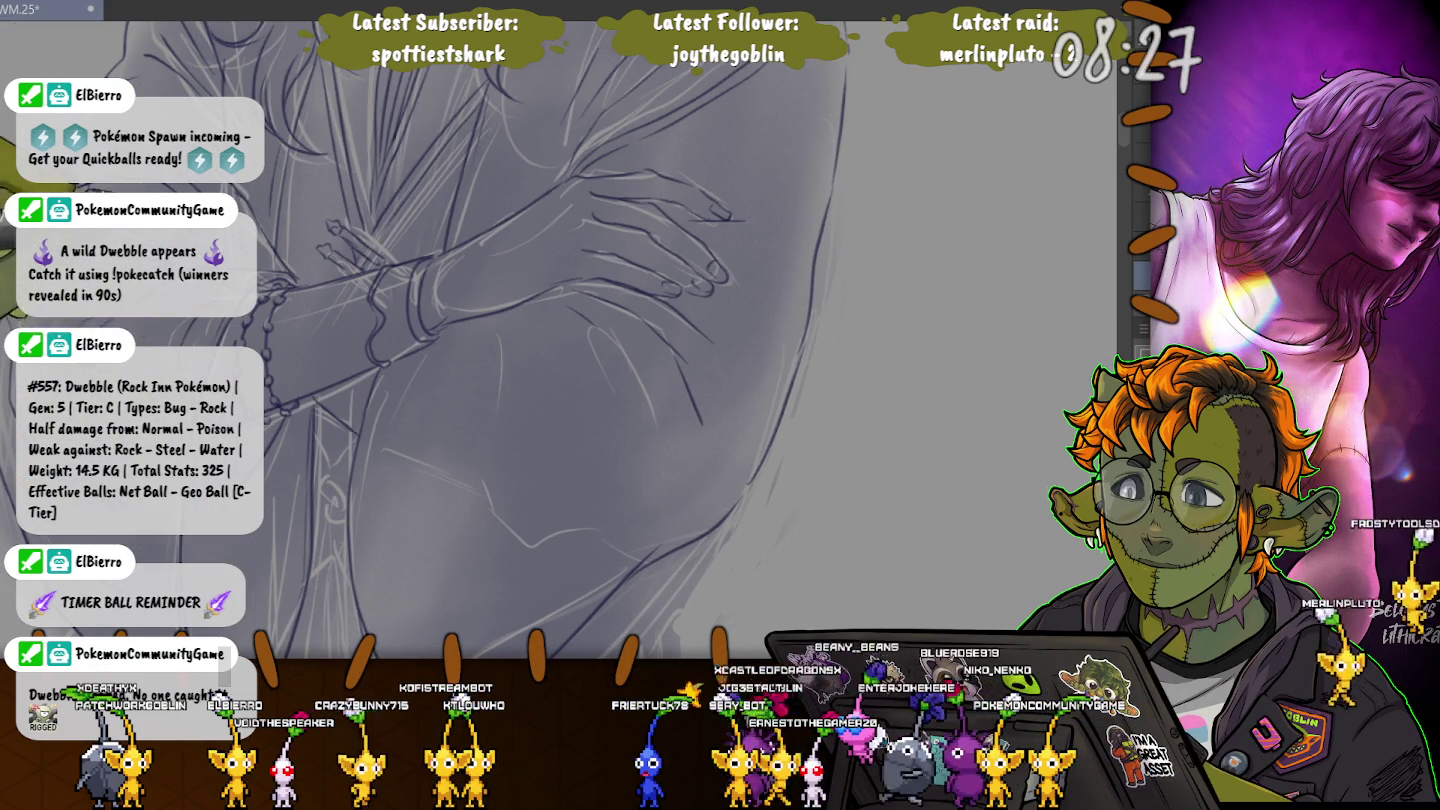
drag(490, 433, 459, 353)
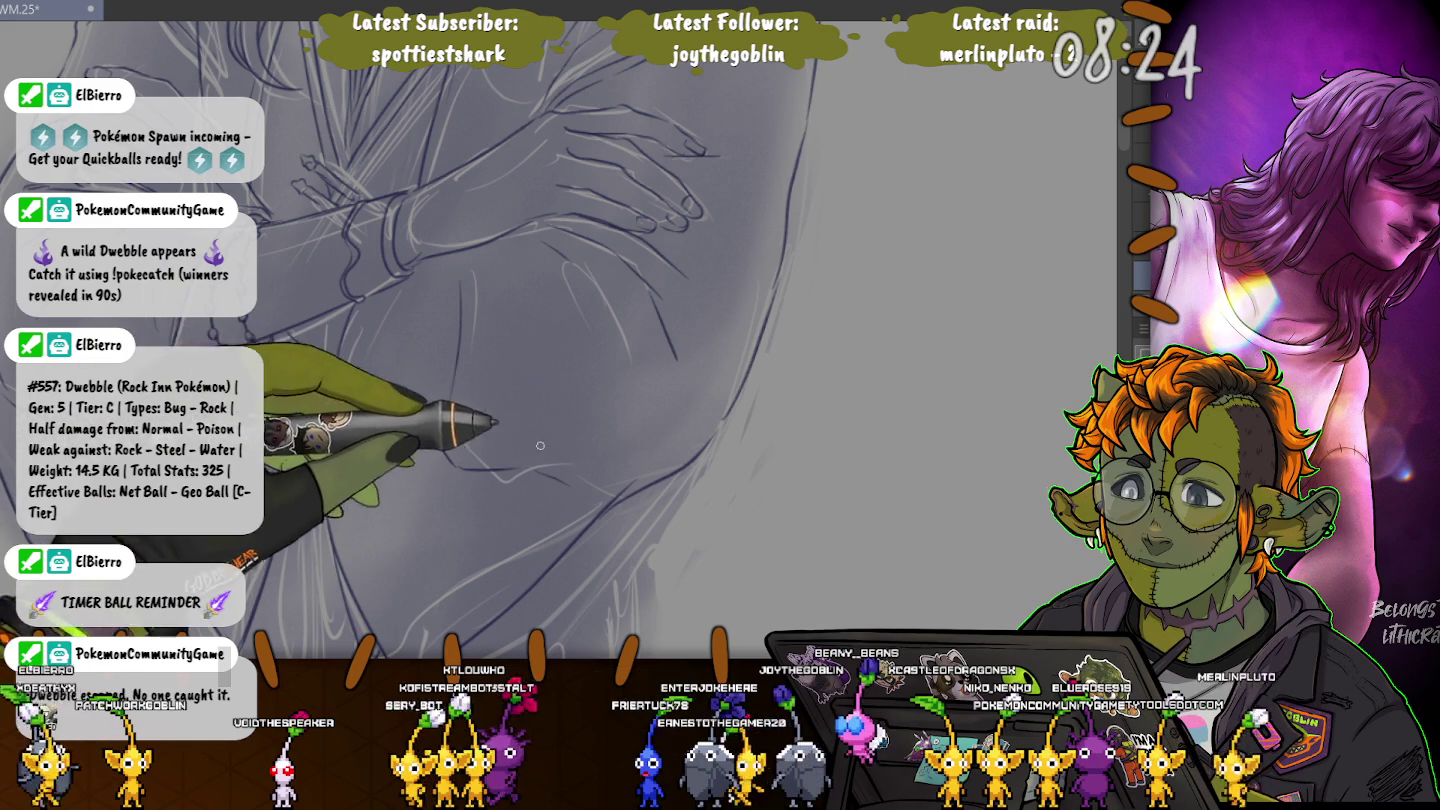
key(ctrl+s)
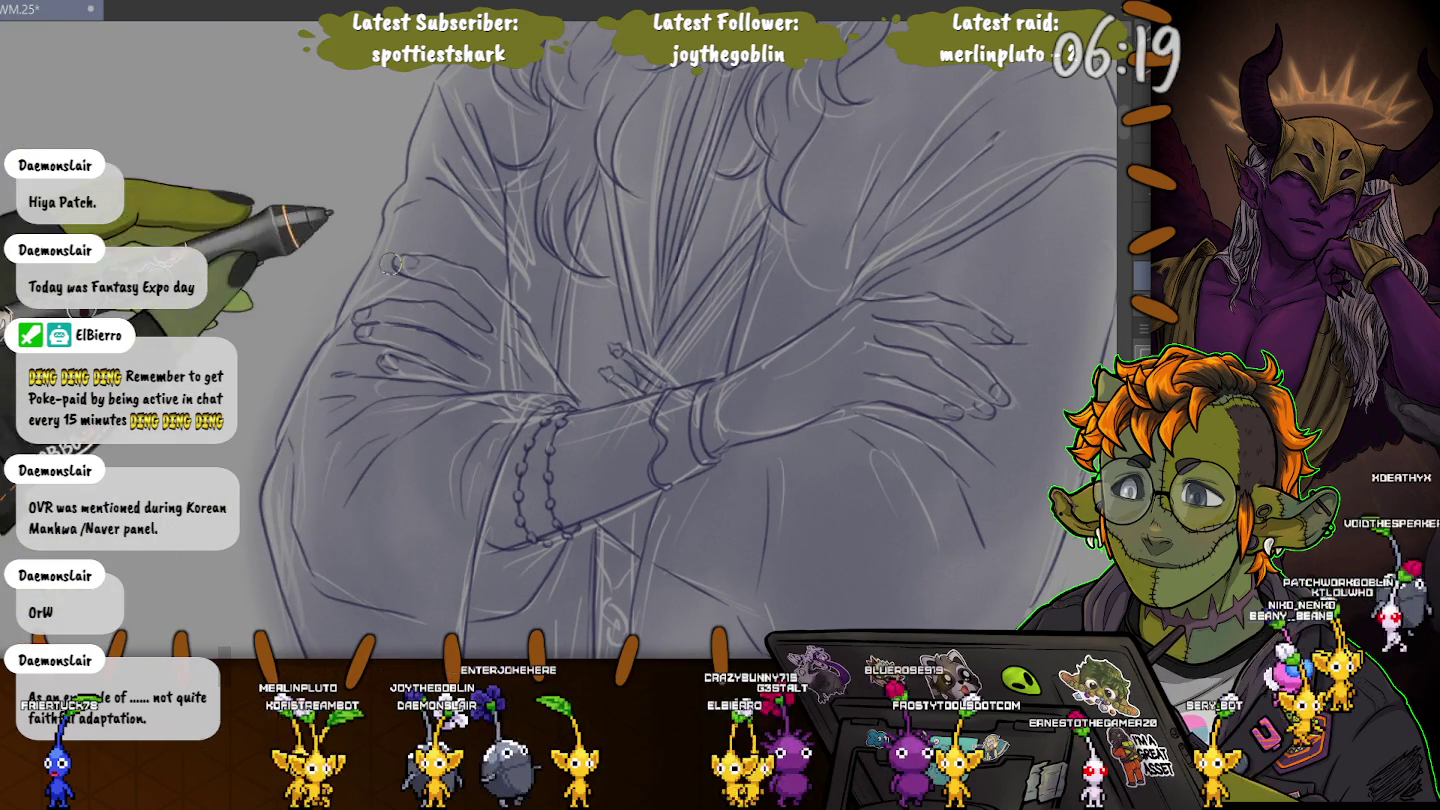
Zoom the view onto the crossed arms and beaded bracelet.
scroll(535, 339, up, 1)
Ink the curved outline of the round spiked ornament on the robe front.
scroll(536, 340, up, 1)
drag(308, 319, 348, 180)
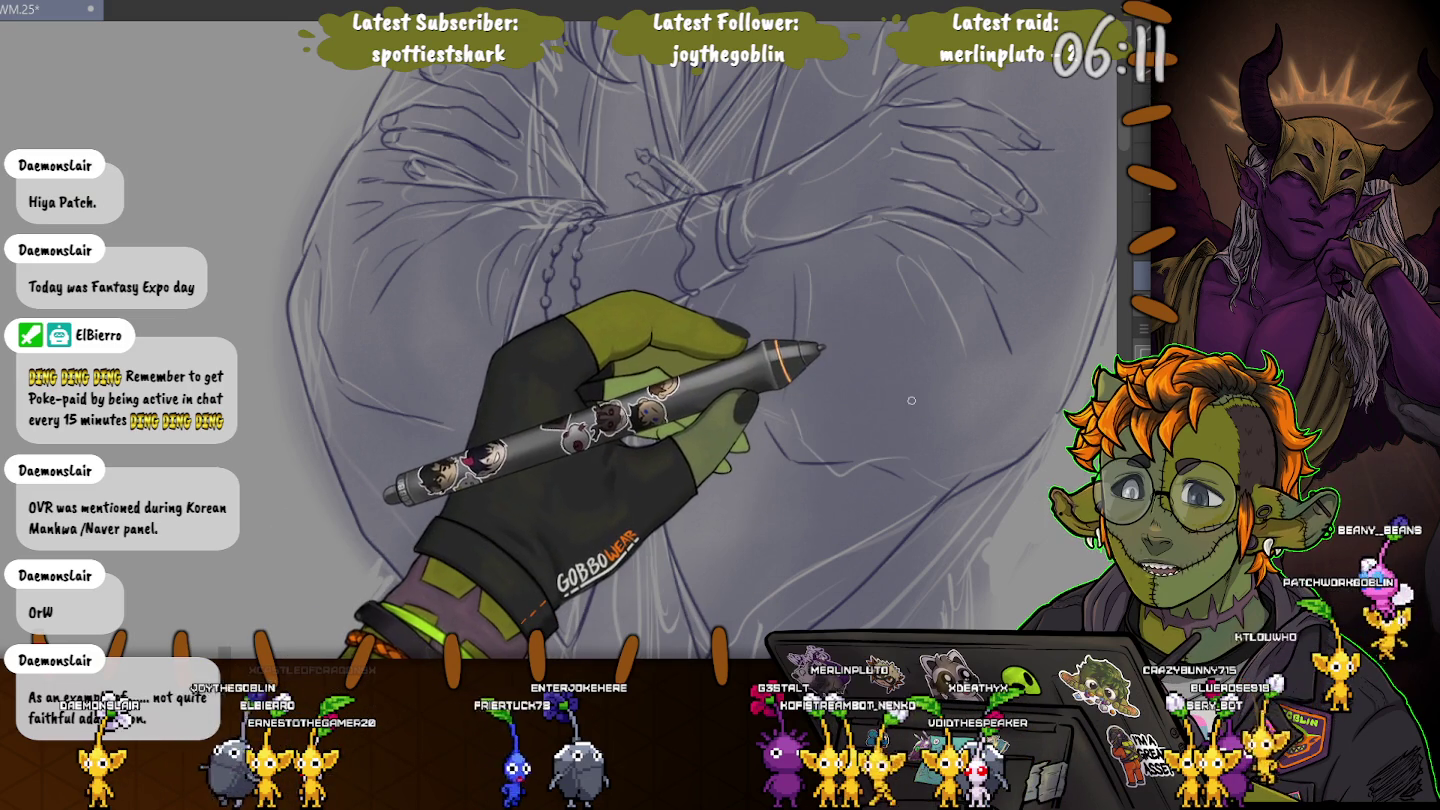
scroll(912, 401, down, 3)
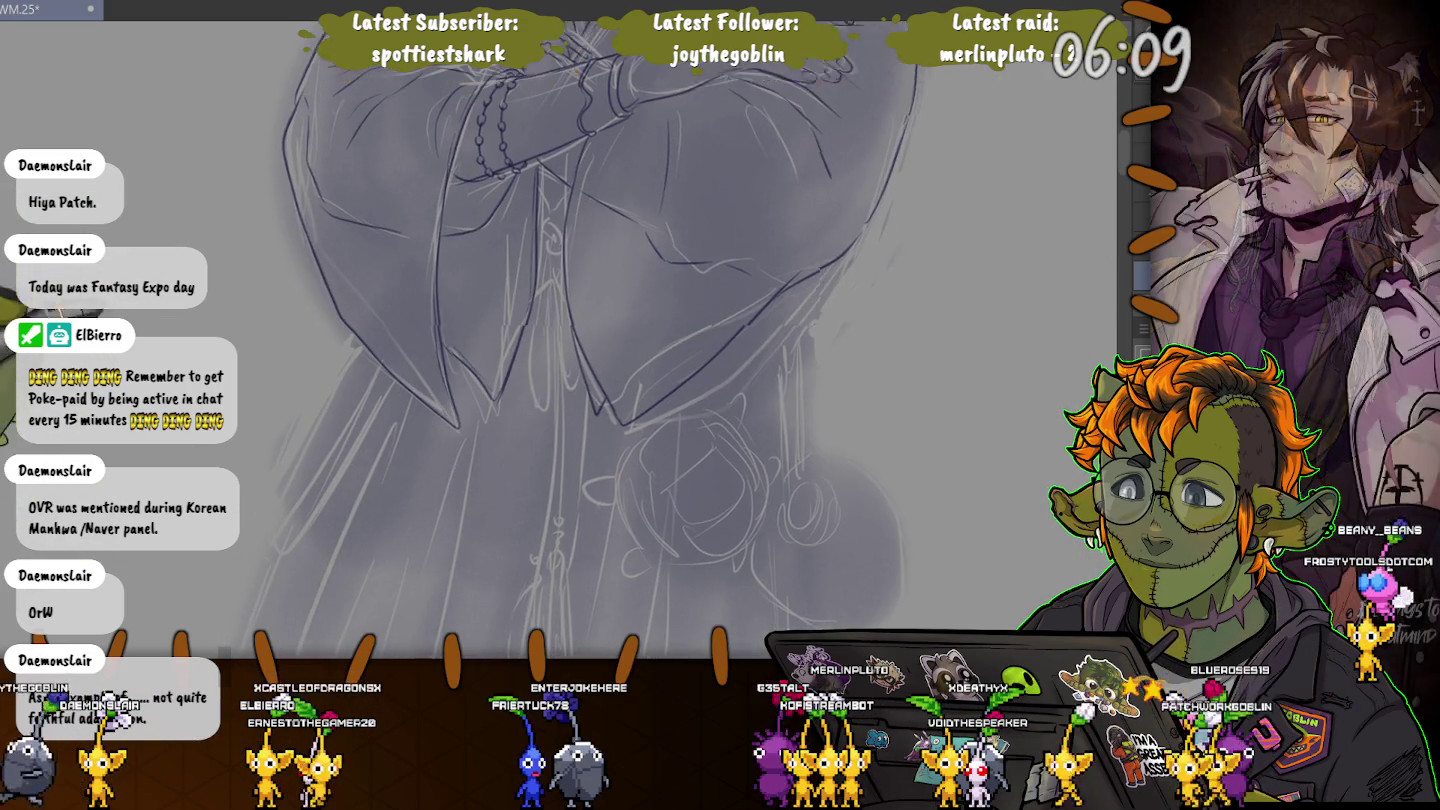
scroll(731, 340, down, 3)
scroll(731, 340, down, 3)
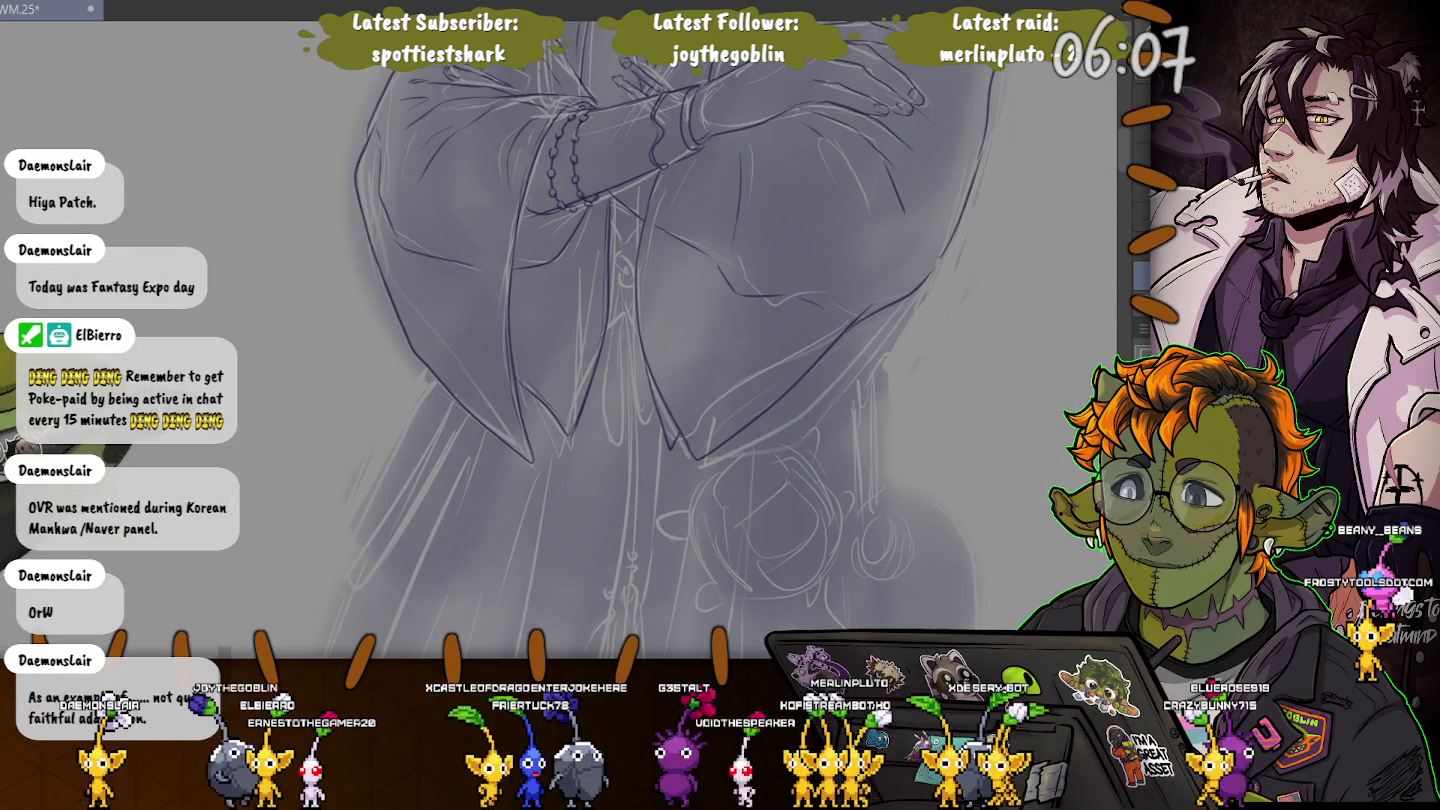
scroll(731, 340, down, 3)
scroll(675, 272, up, 3)
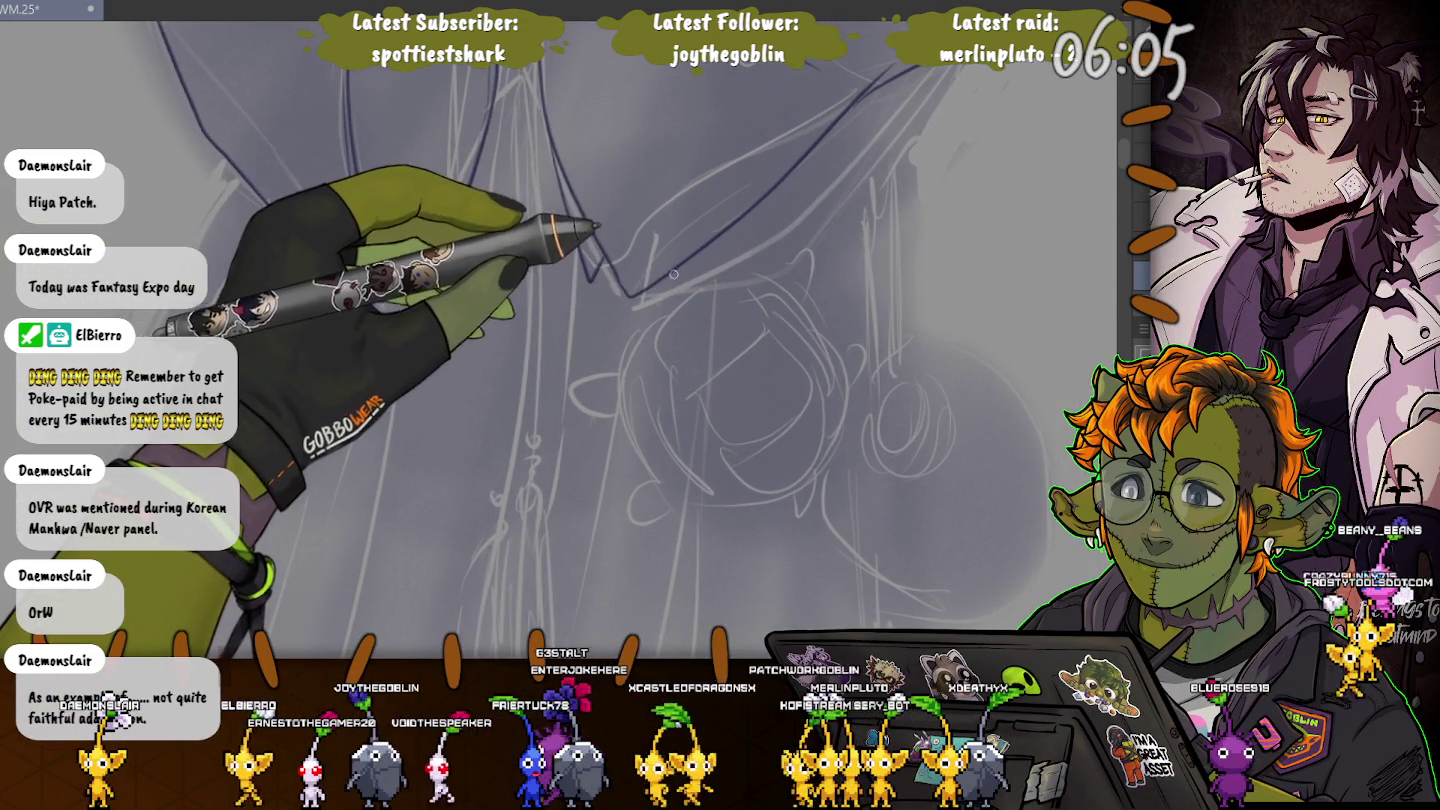
drag(630, 343, 855, 380)
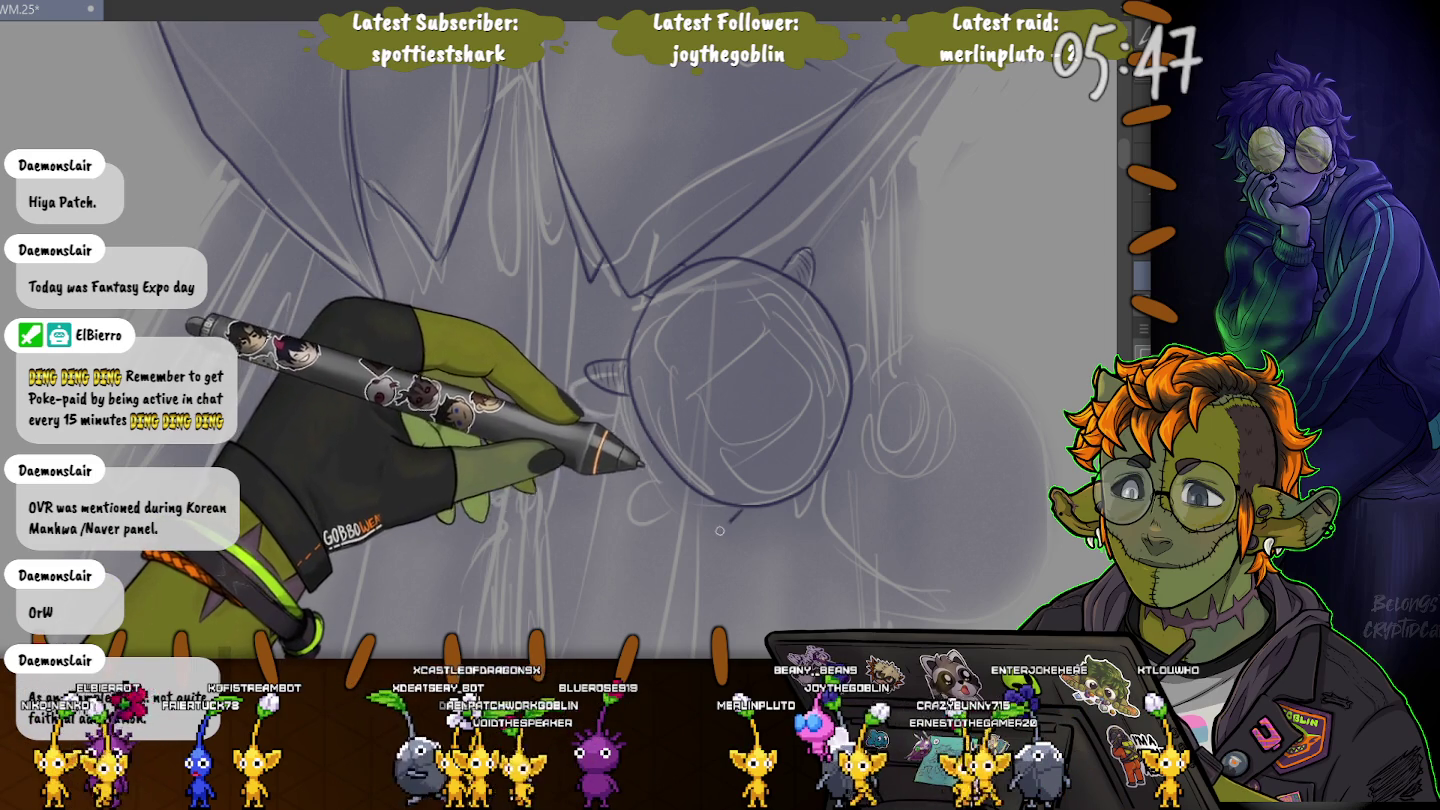
Ink the teardrop pendant below the ornament and a small curve on its right edge.
drag(723, 527, 712, 494)
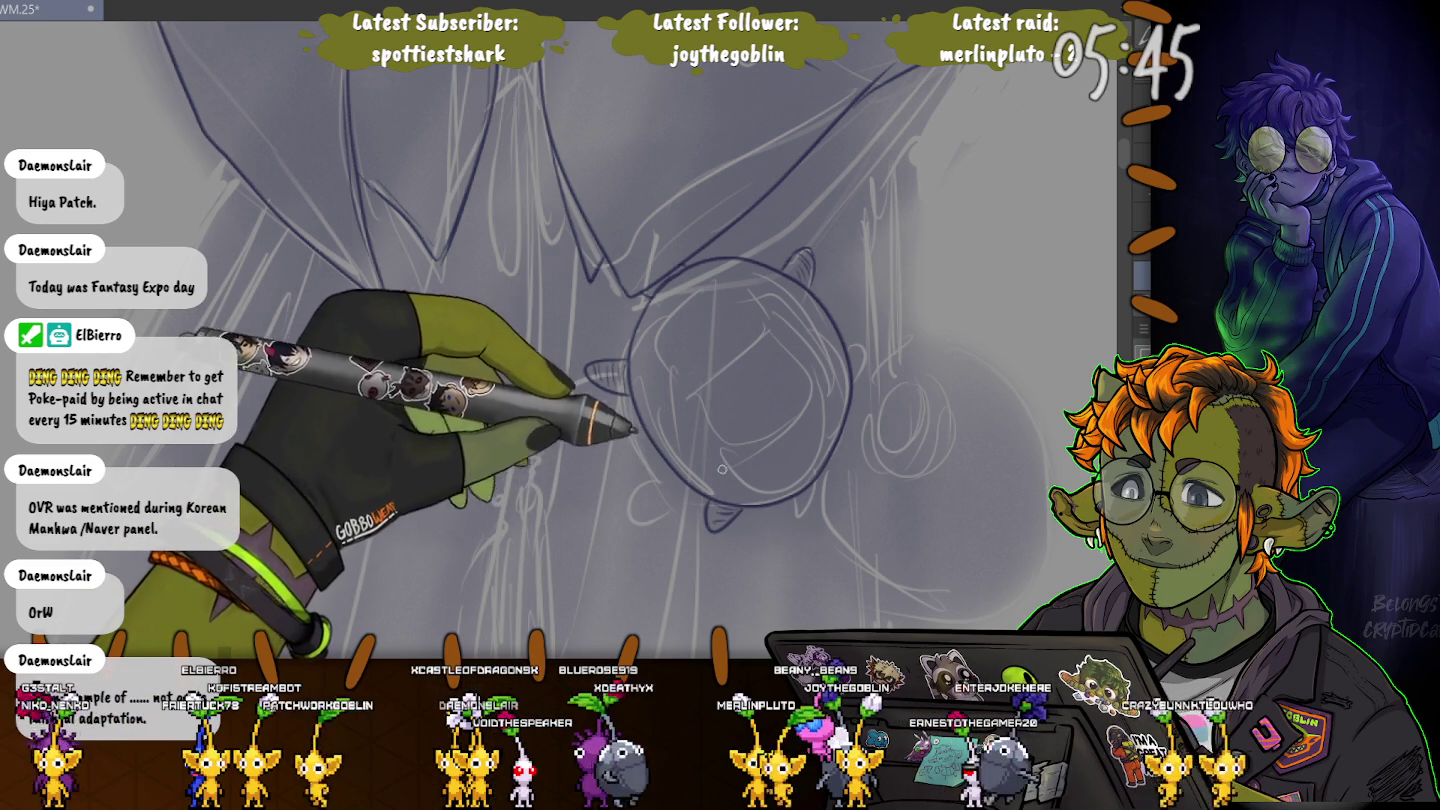
drag(859, 378, 856, 394)
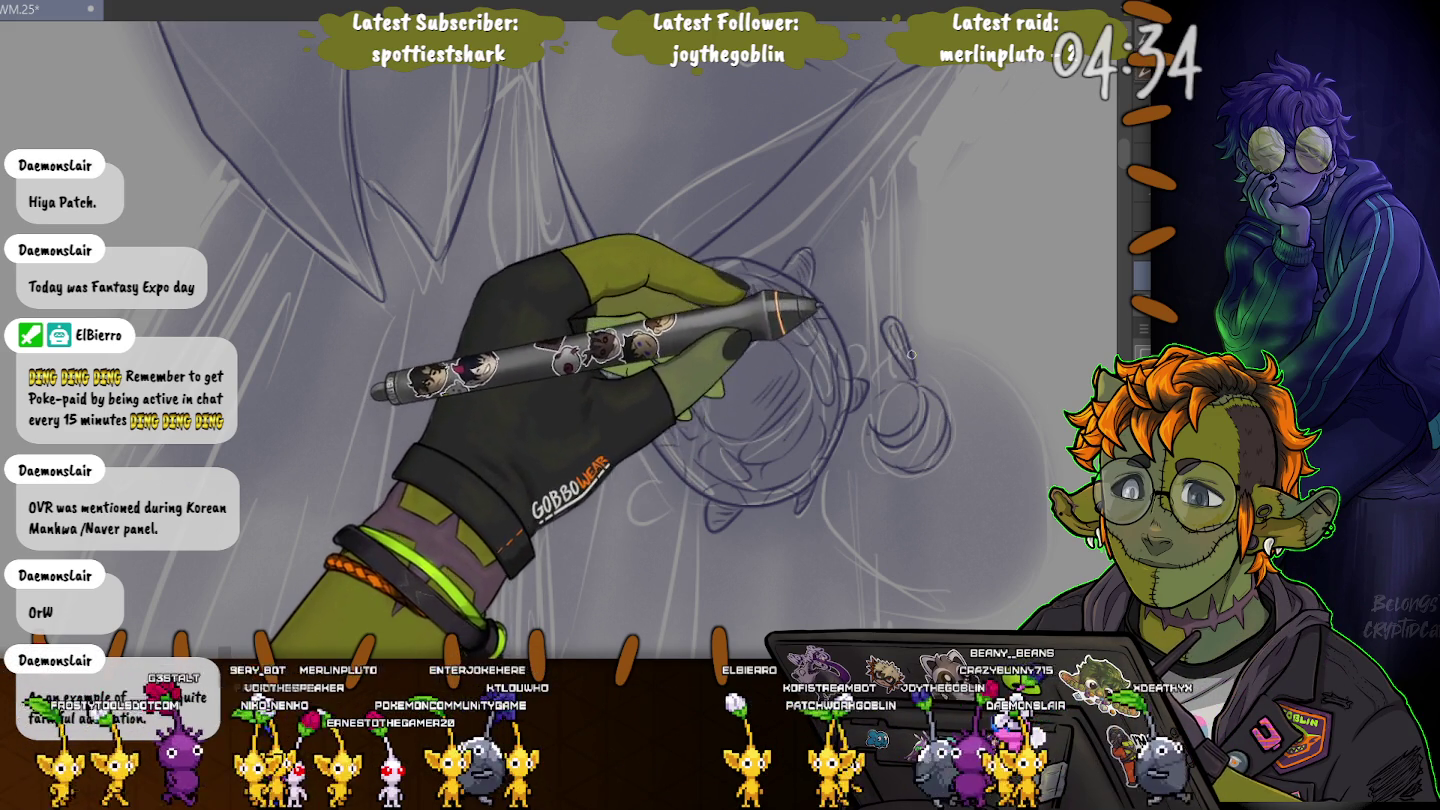
scroll(560, 340, up, 2)
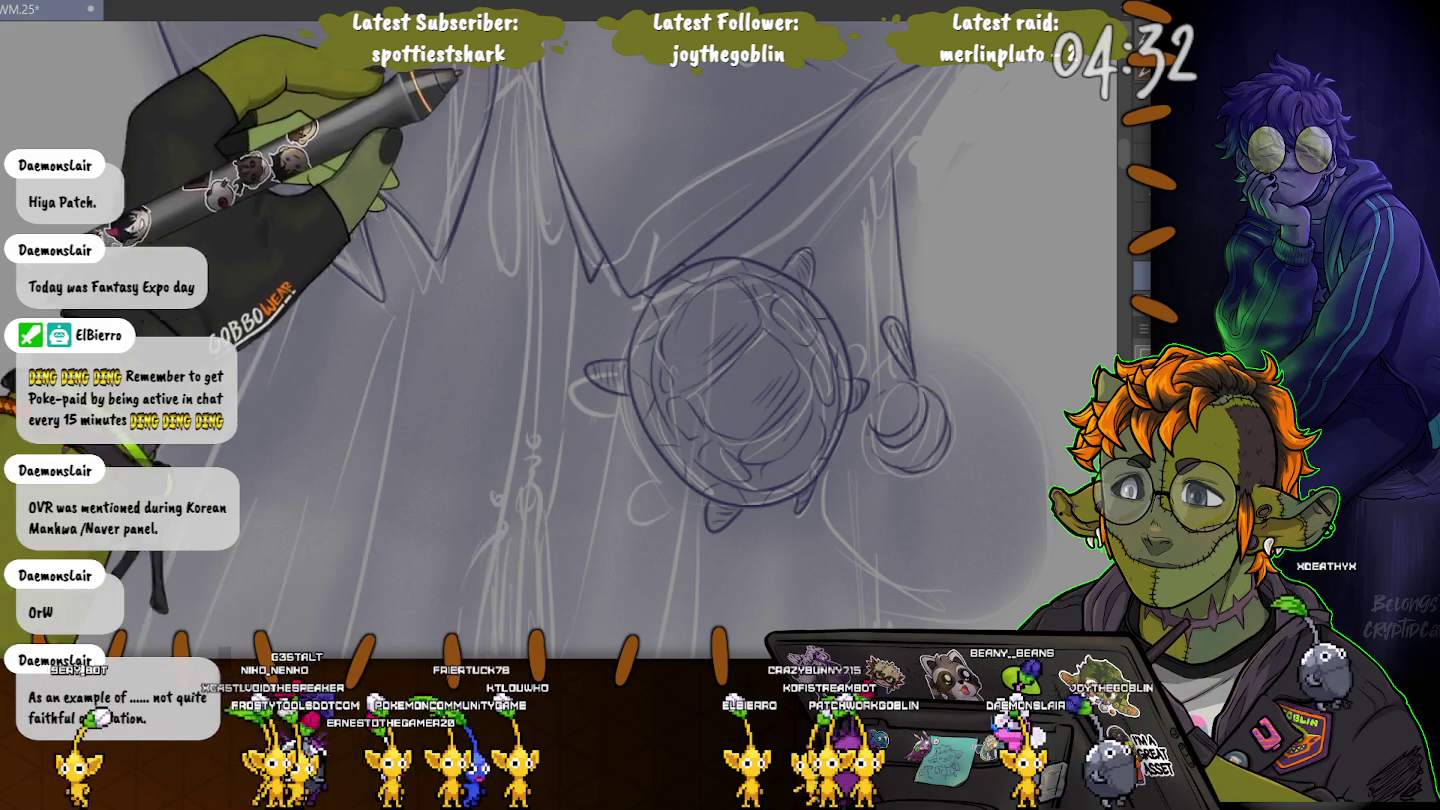
Ink the large rounded pendant hanging beside the studded medallion.
scroll(888, 357, up, 2)
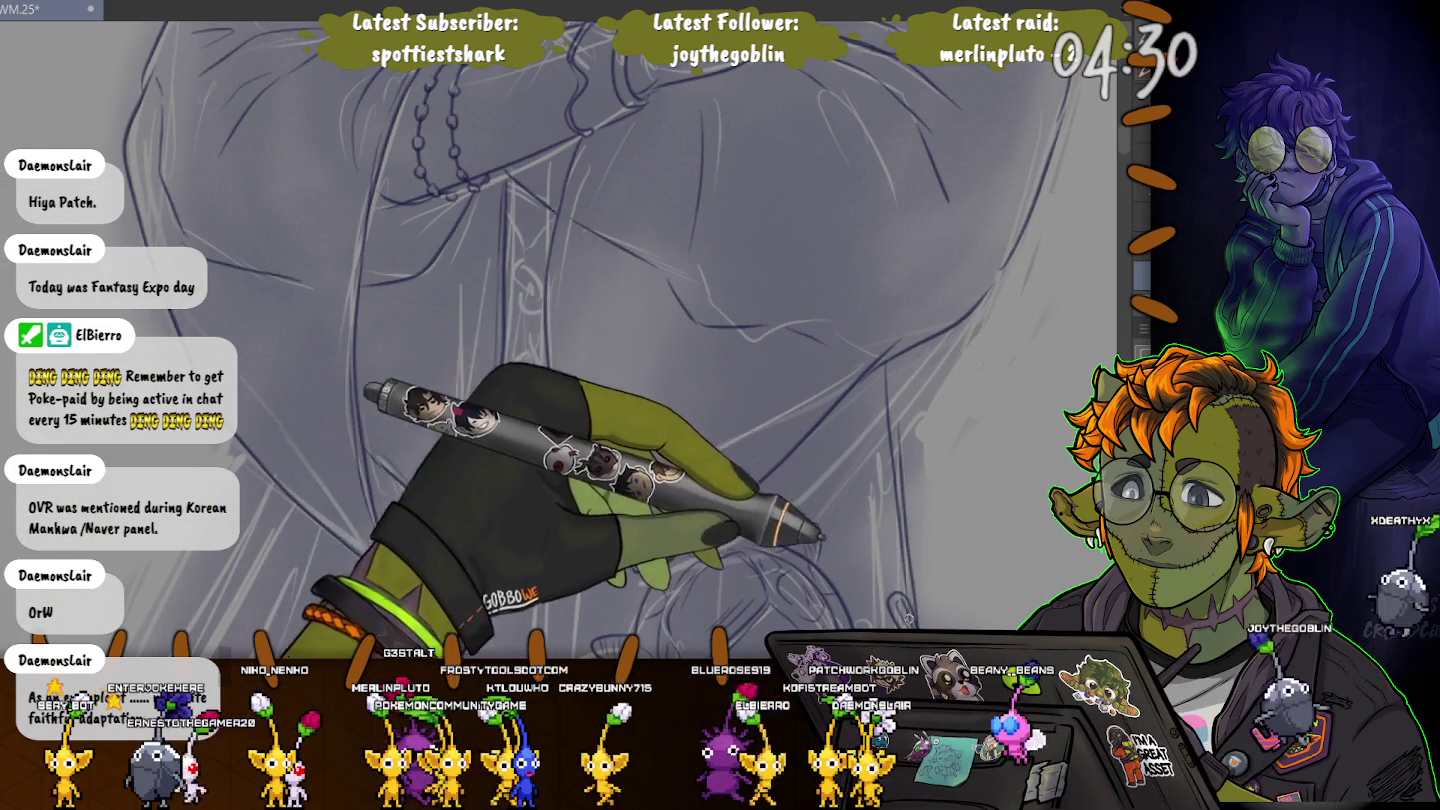
scroll(814, 316, down, 3)
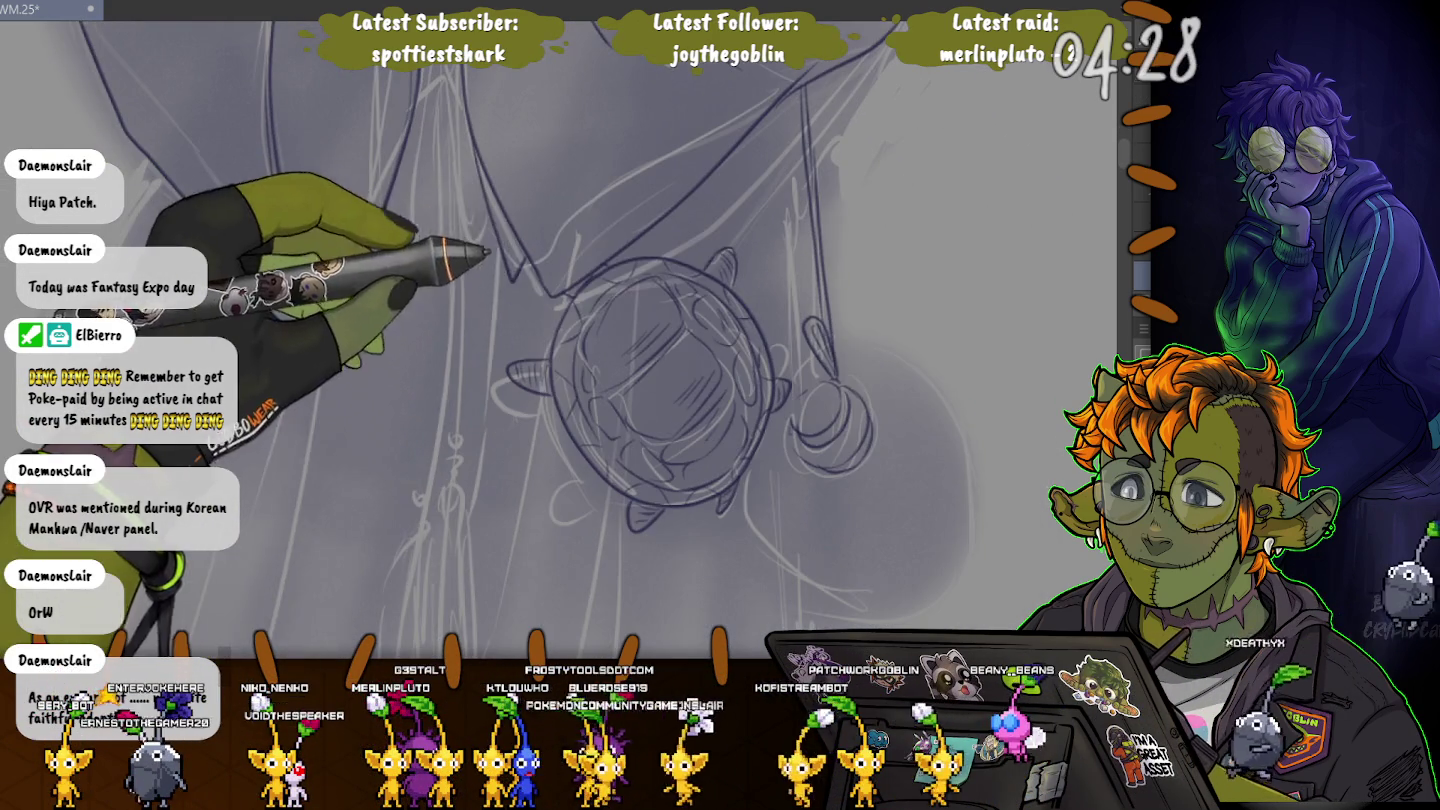
scroll(813, 317, down, 1)
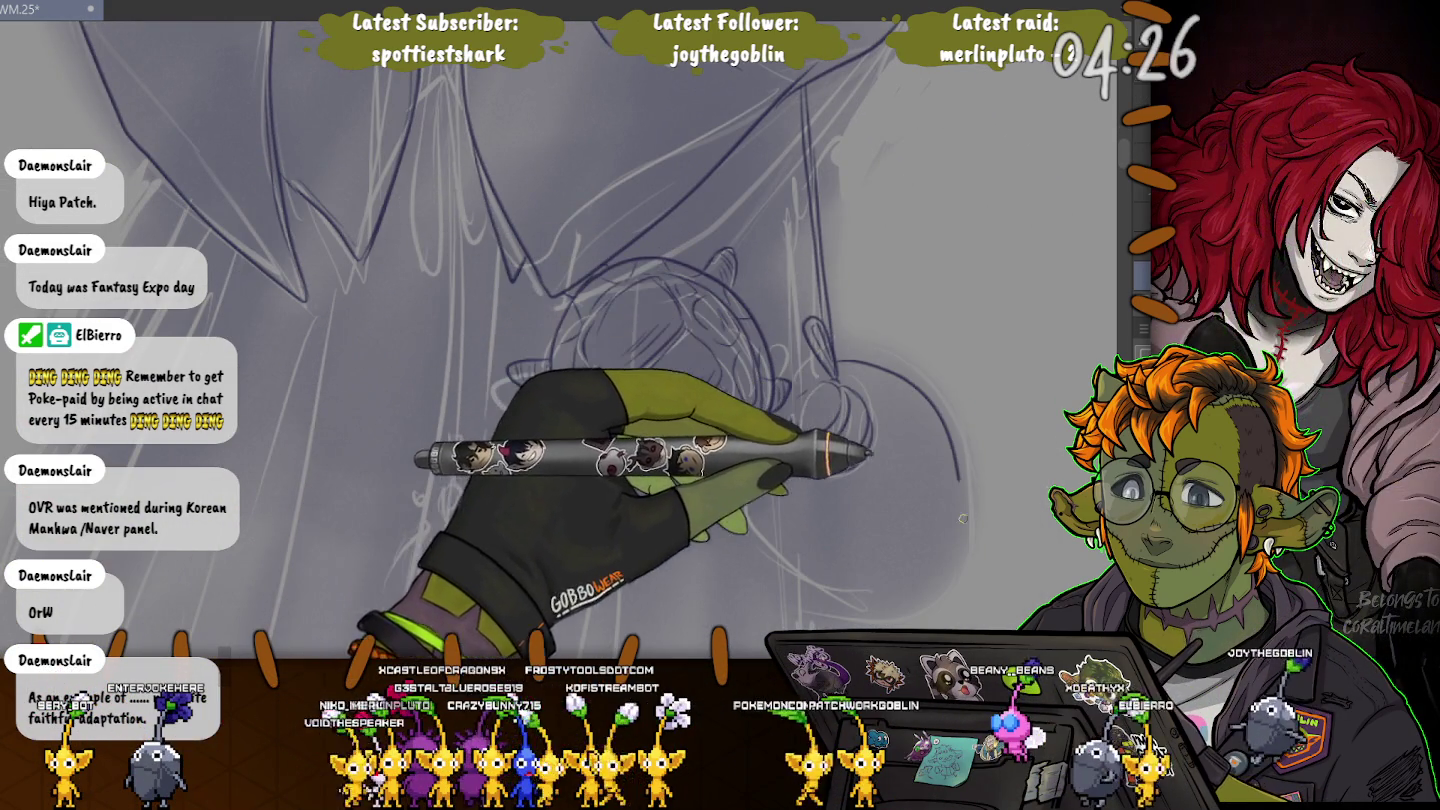
drag(950, 595, 748, 483)
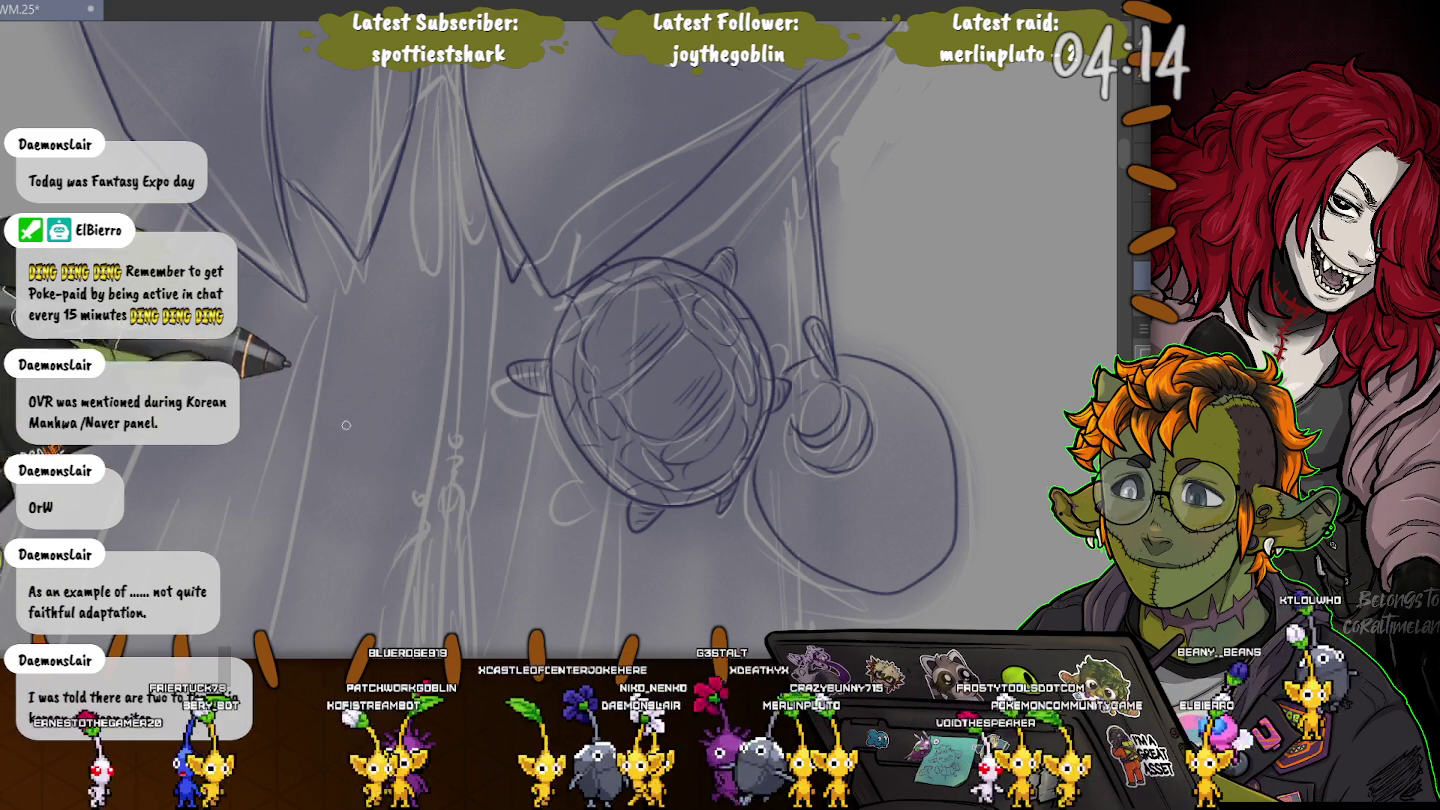
drag(736, 184, 815, 204)
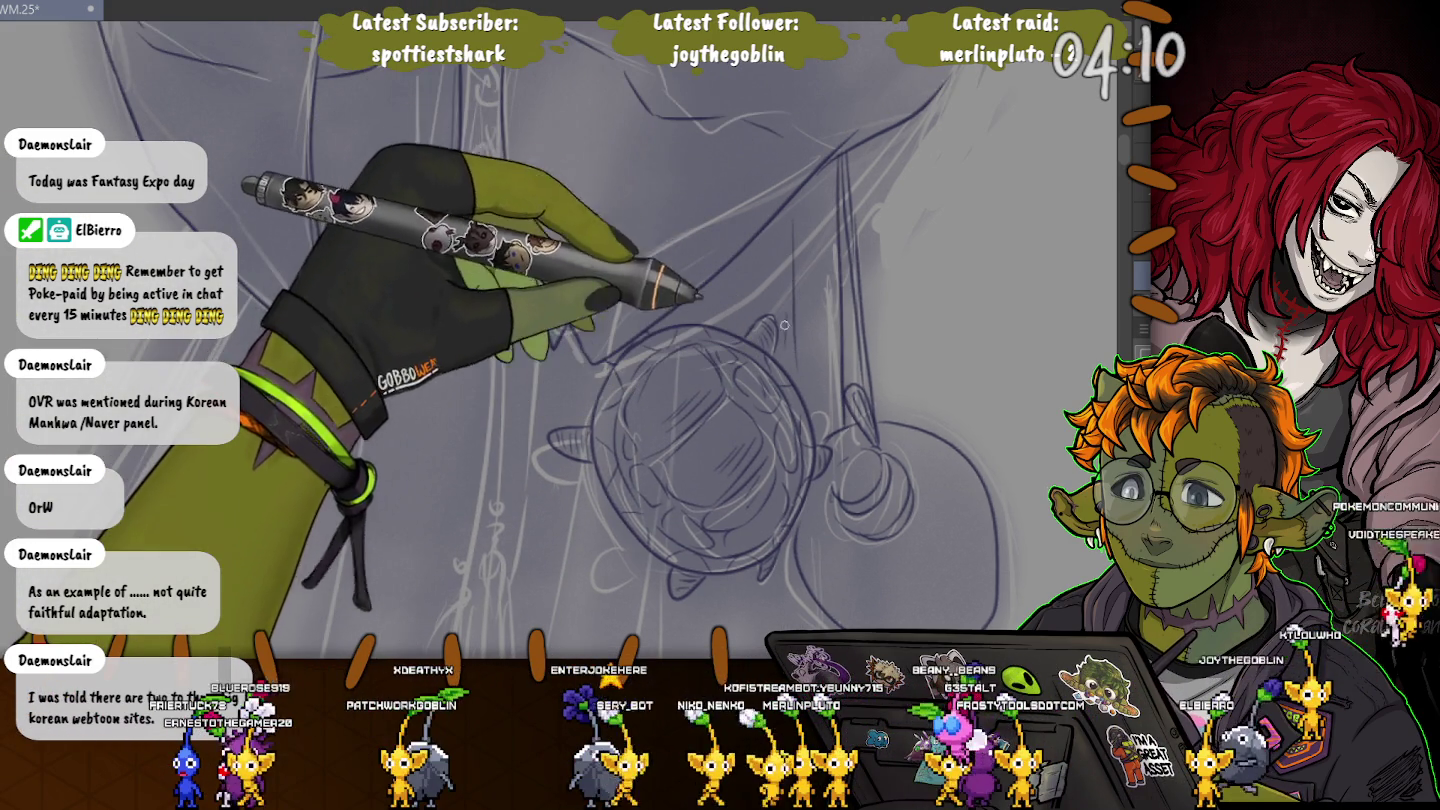
mouse_move(614, 329)
mouse_down()
mouse_move(624, 177)
mouse_move(604, 104)
mouse_up()
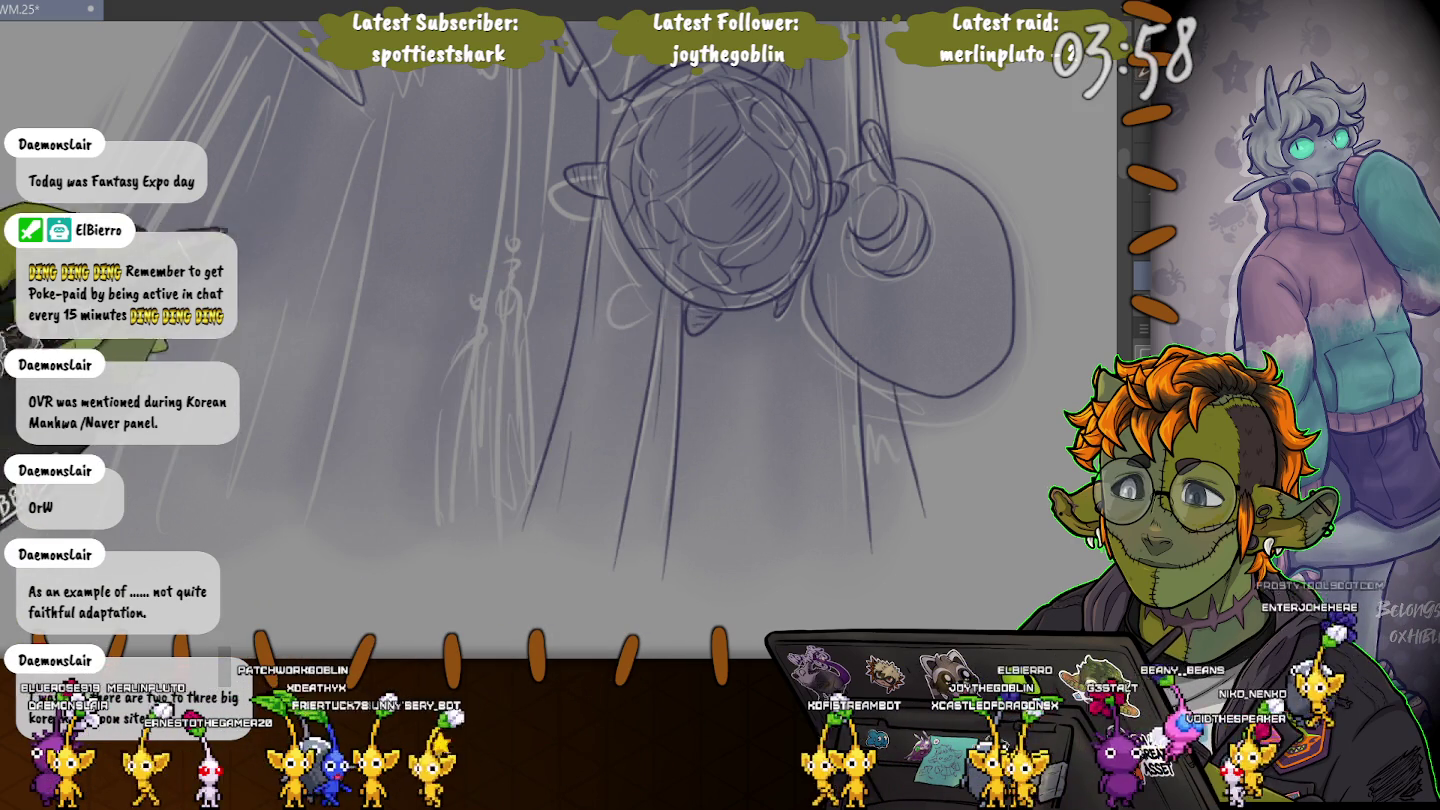
Ink the robe's long central vertical folds below the crossed arms.
key(ctrl+plus)
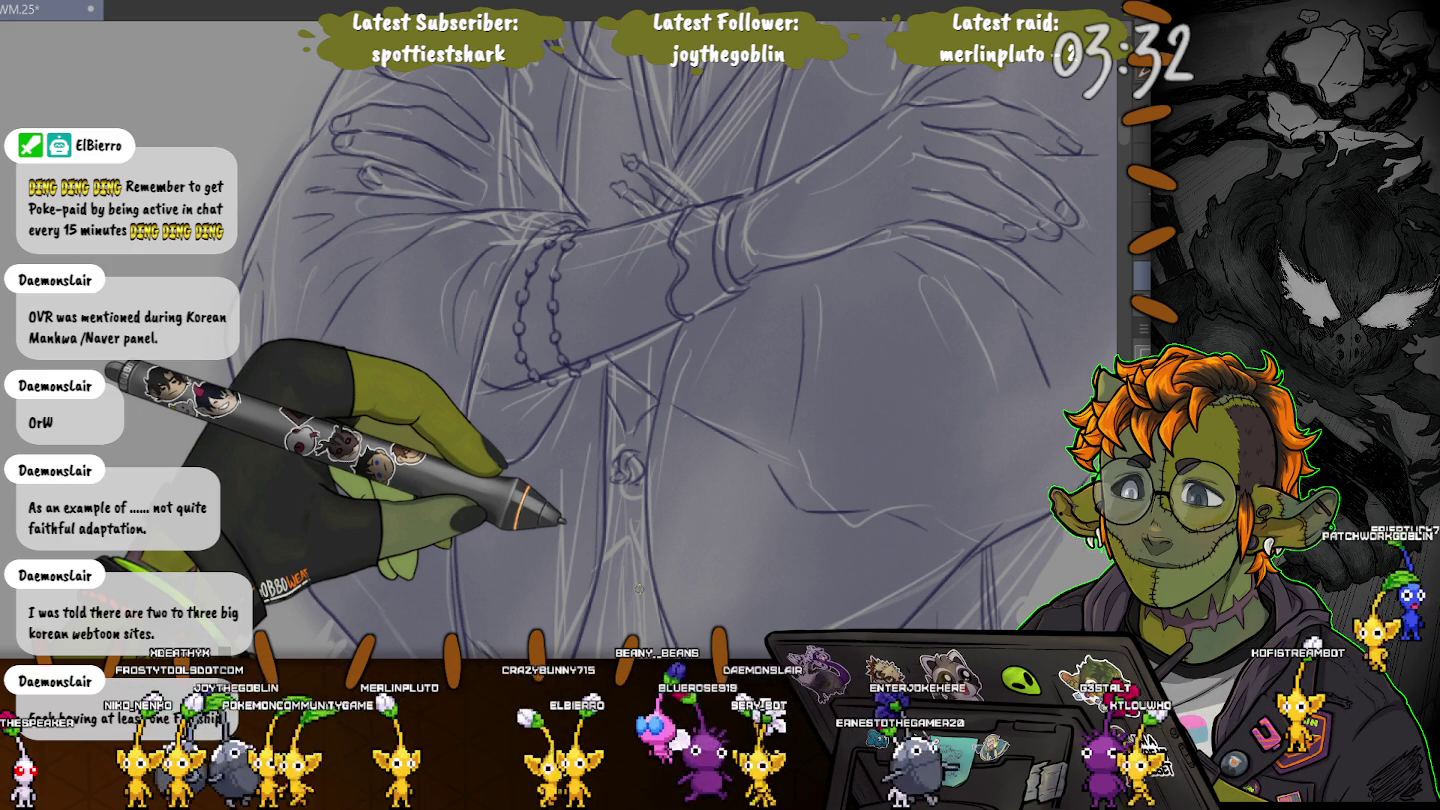
drag(360, 311, 410, 146)
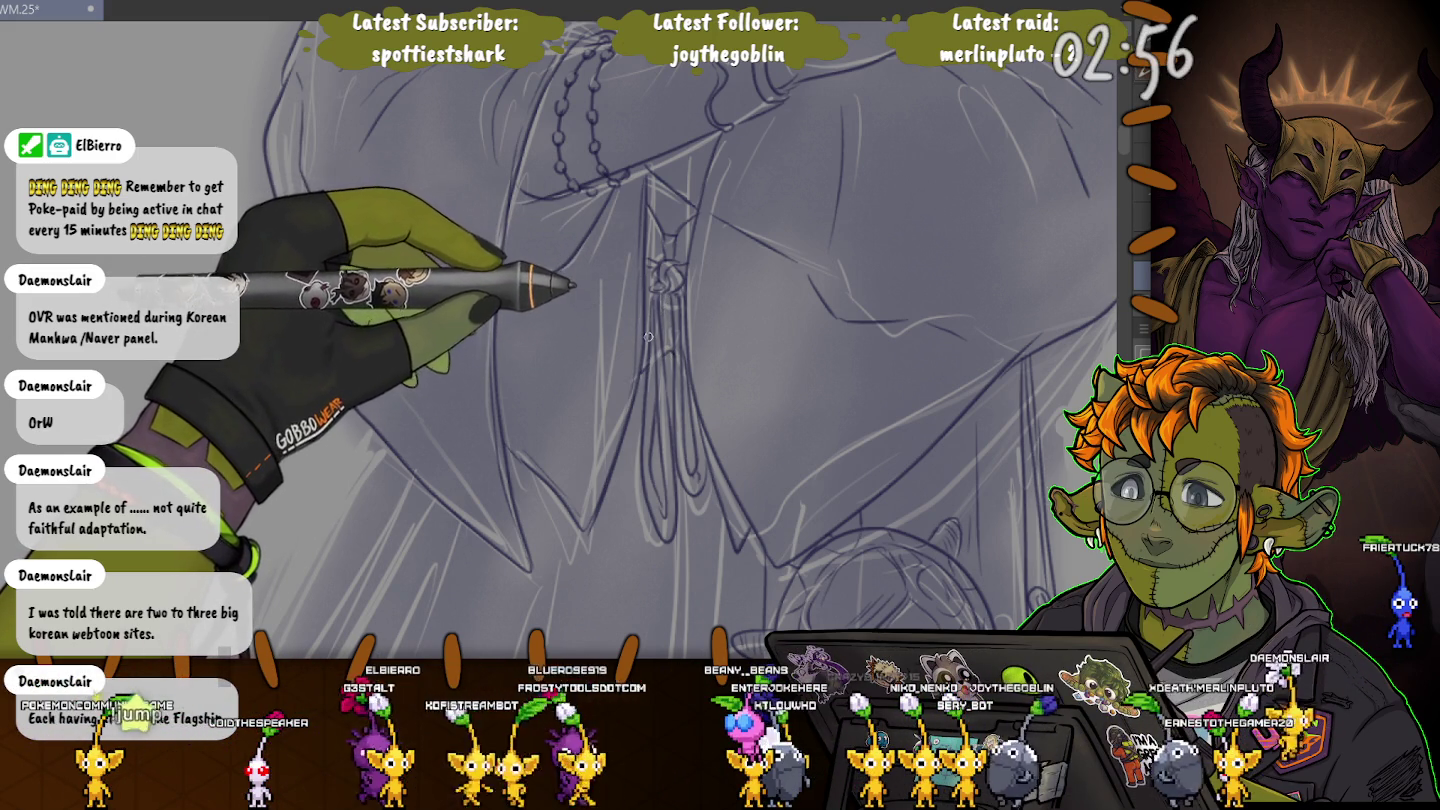
scroll(644, 341, down, 4)
Ink the robe folds and hanging beaded tassel strand below the medallion.
scroll(661, 330, down, 1)
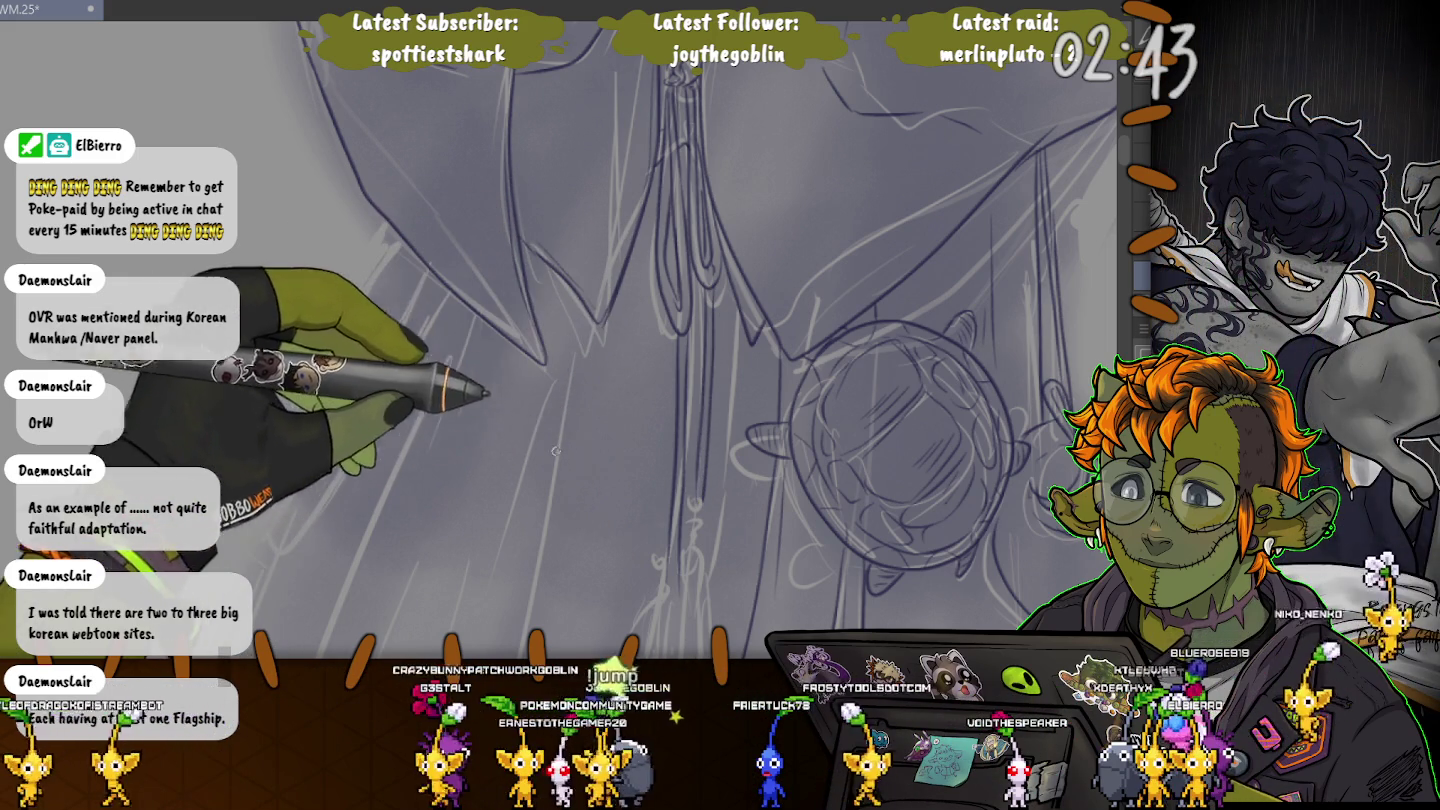
scroll(475, 284, down, 3)
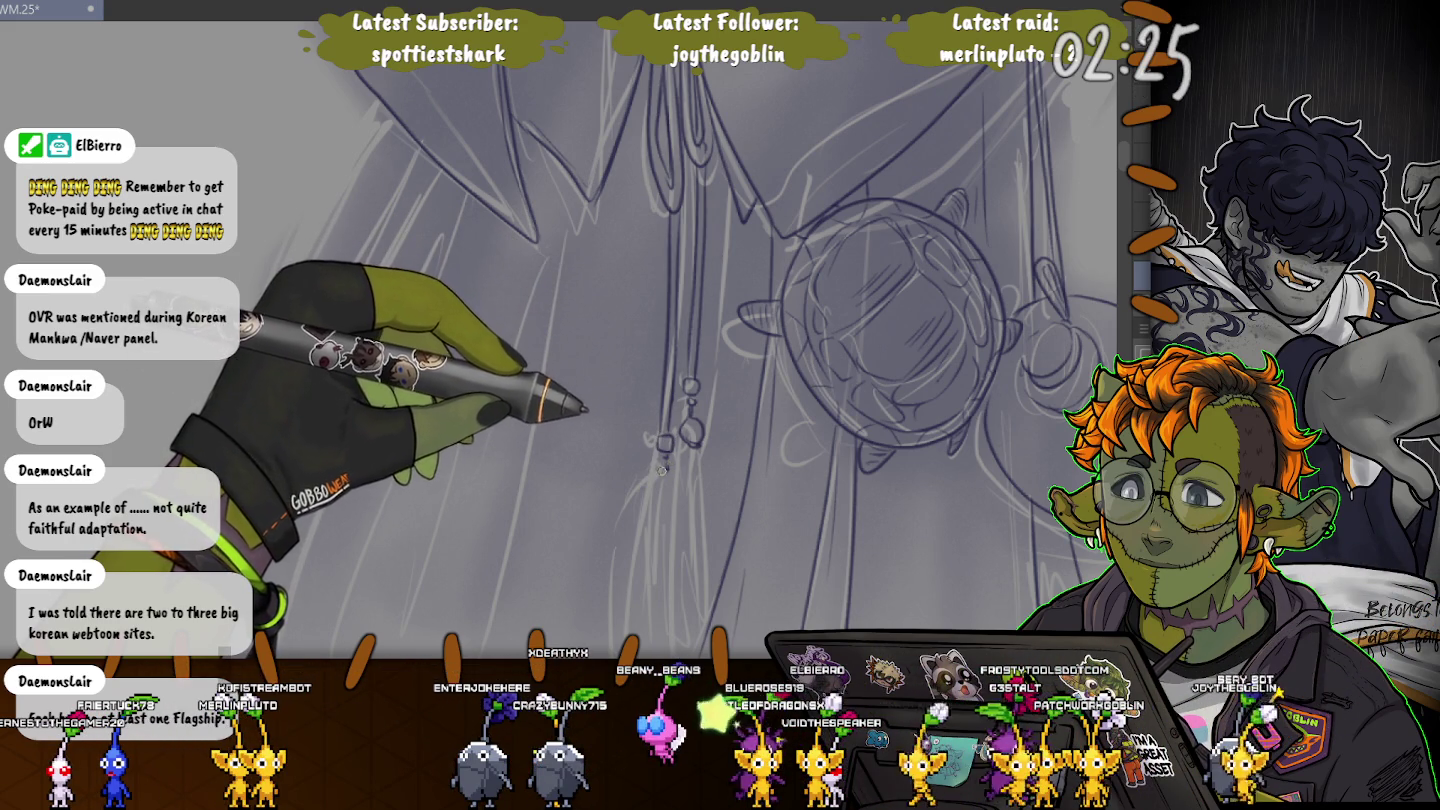
drag(657, 482, 652, 300)
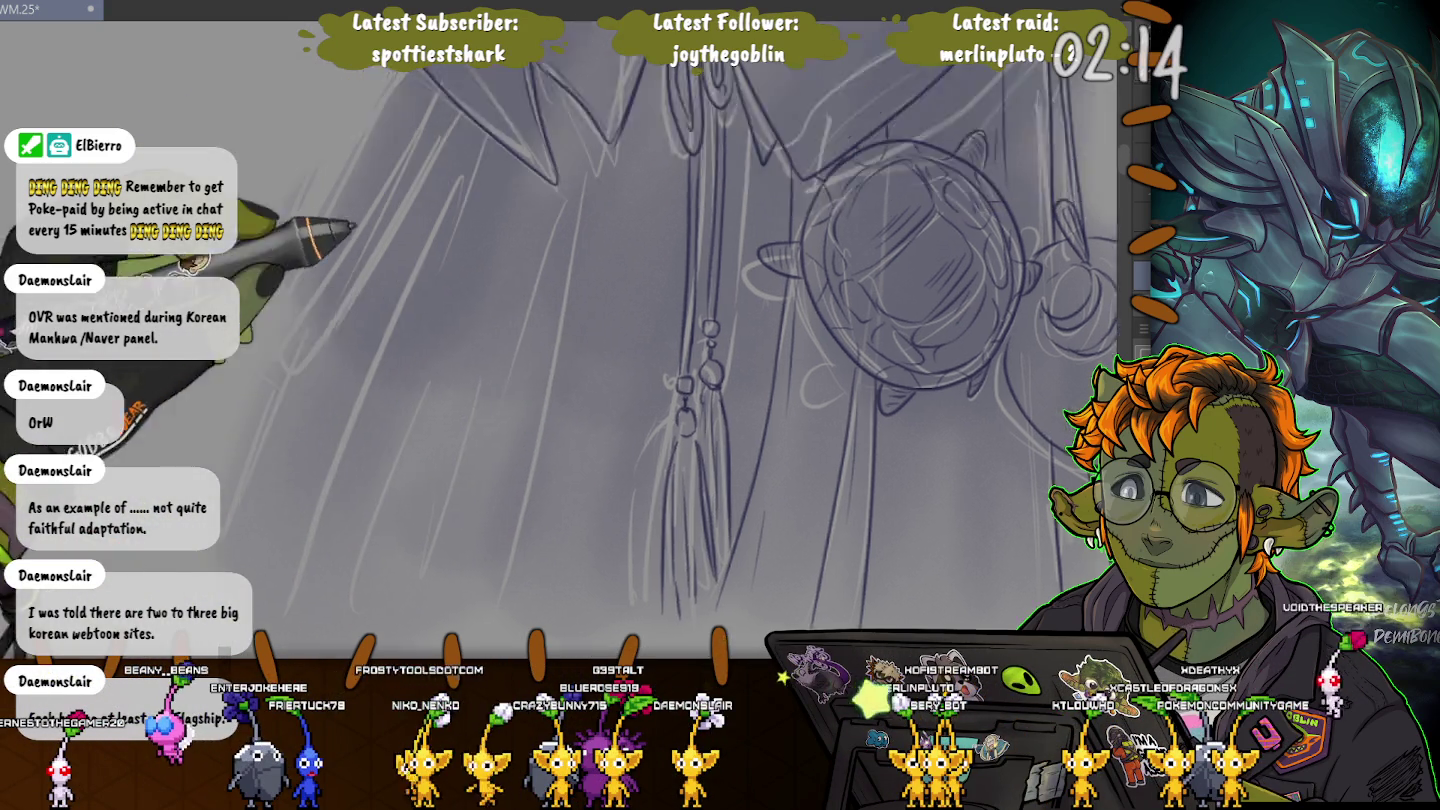
Rotate and pan the view down the lower robe folds, then back to the collar ornament.
drag(641, 257, 643, 270)
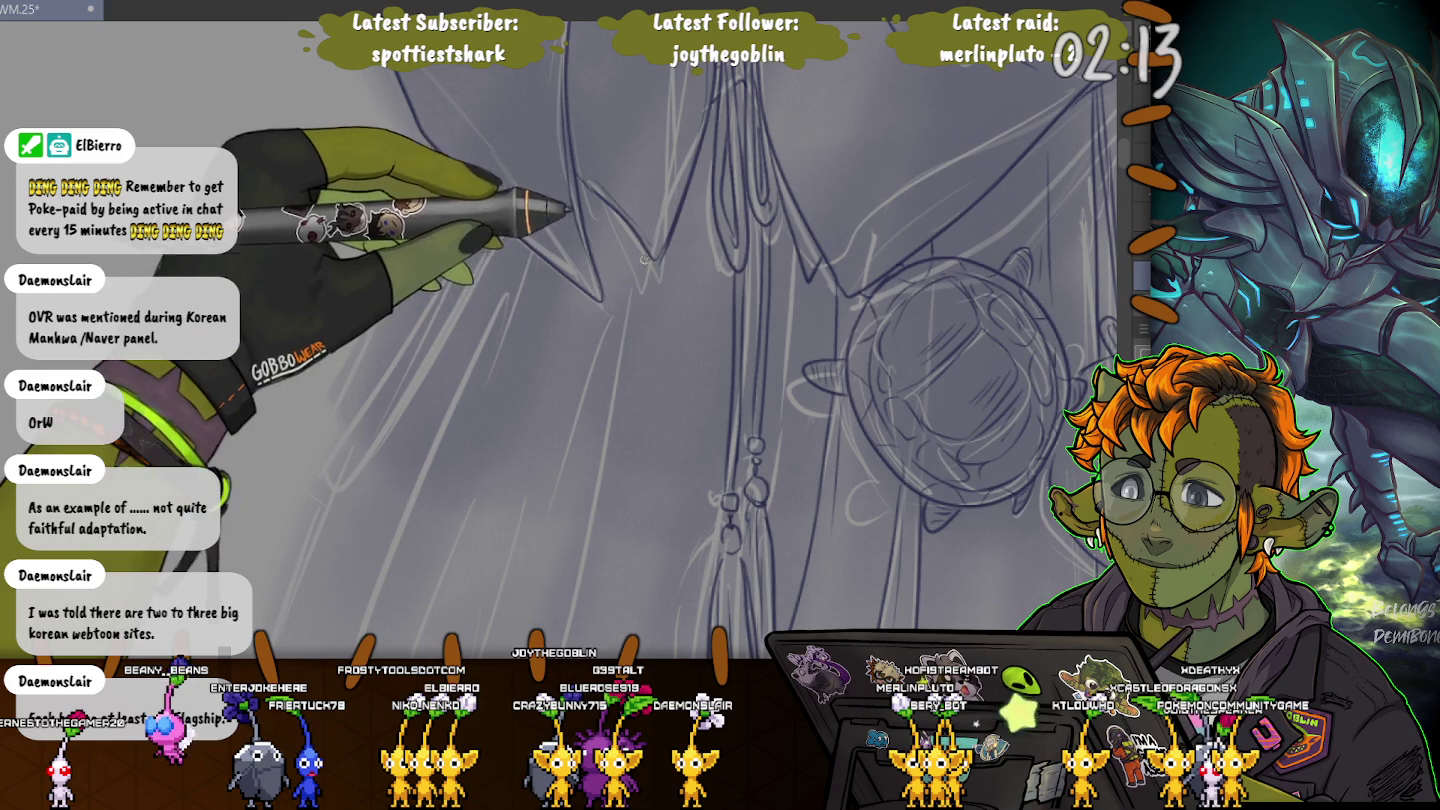
drag(626, 366, 715, 118)
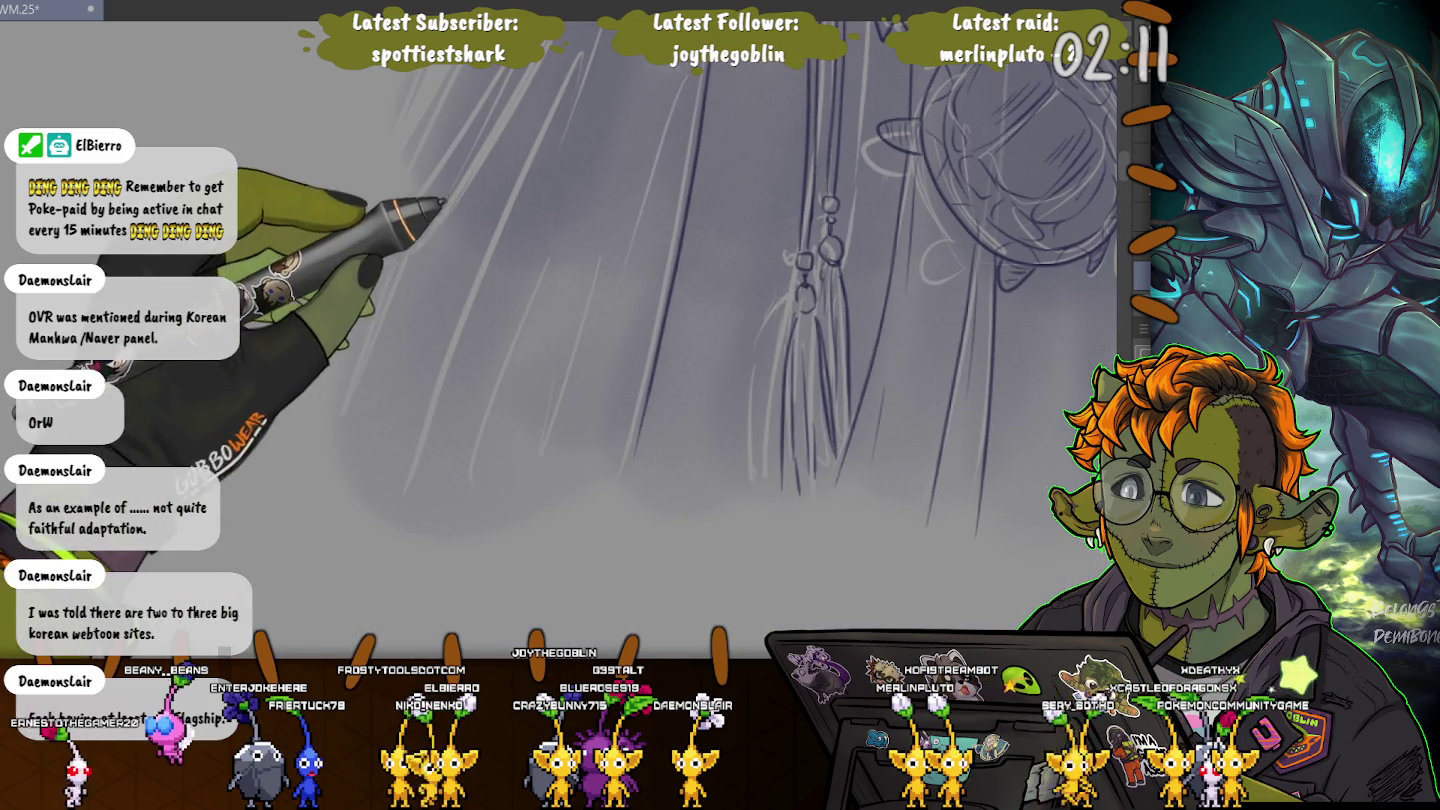
drag(564, 384, 643, 482)
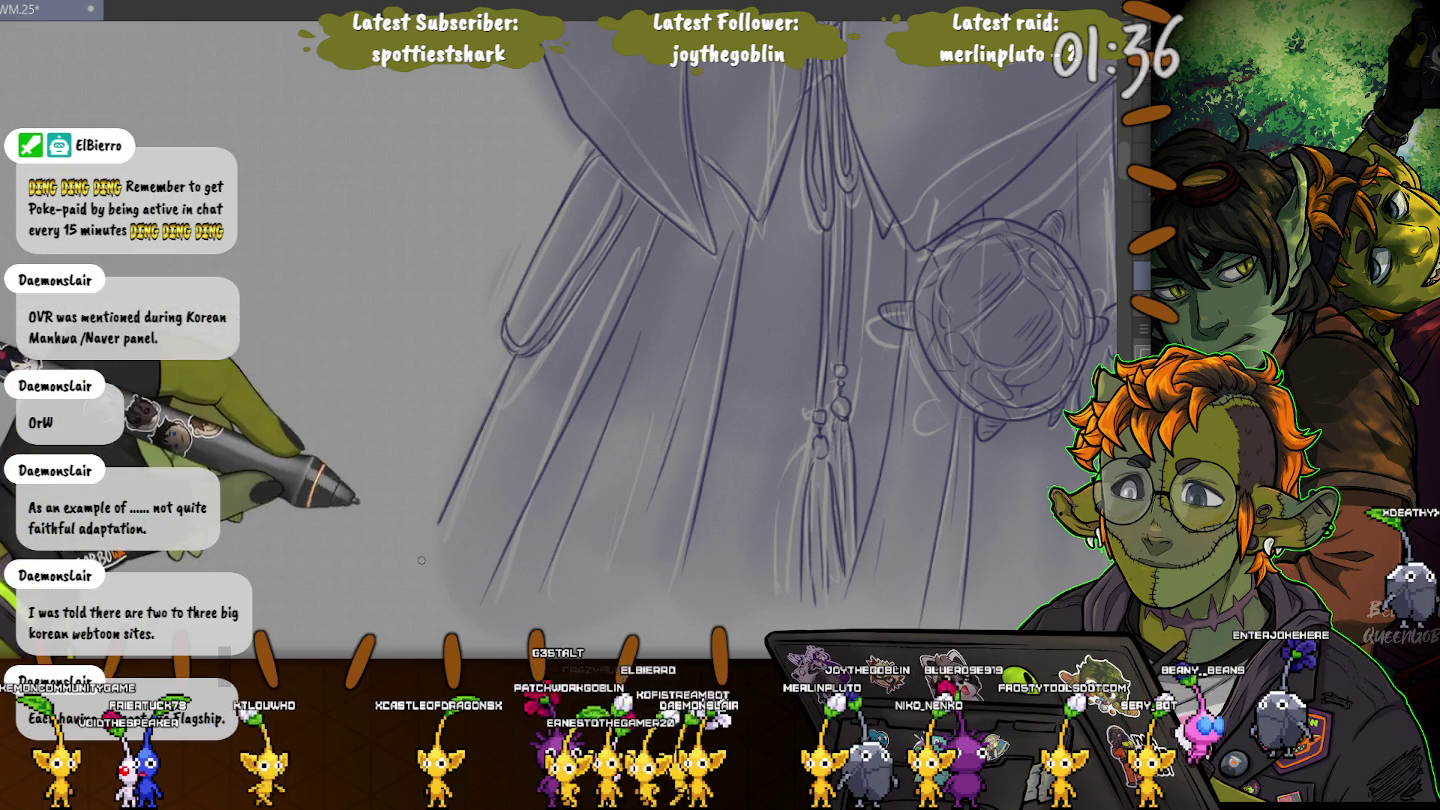
Zoom and pan to the face, then lasso a closed loop around the jaw and chin.
scroll(498, 390, down, 1)
scroll(498, 391, down, 2)
scroll(498, 391, down, 2)
drag(405, 365, 394, 476)
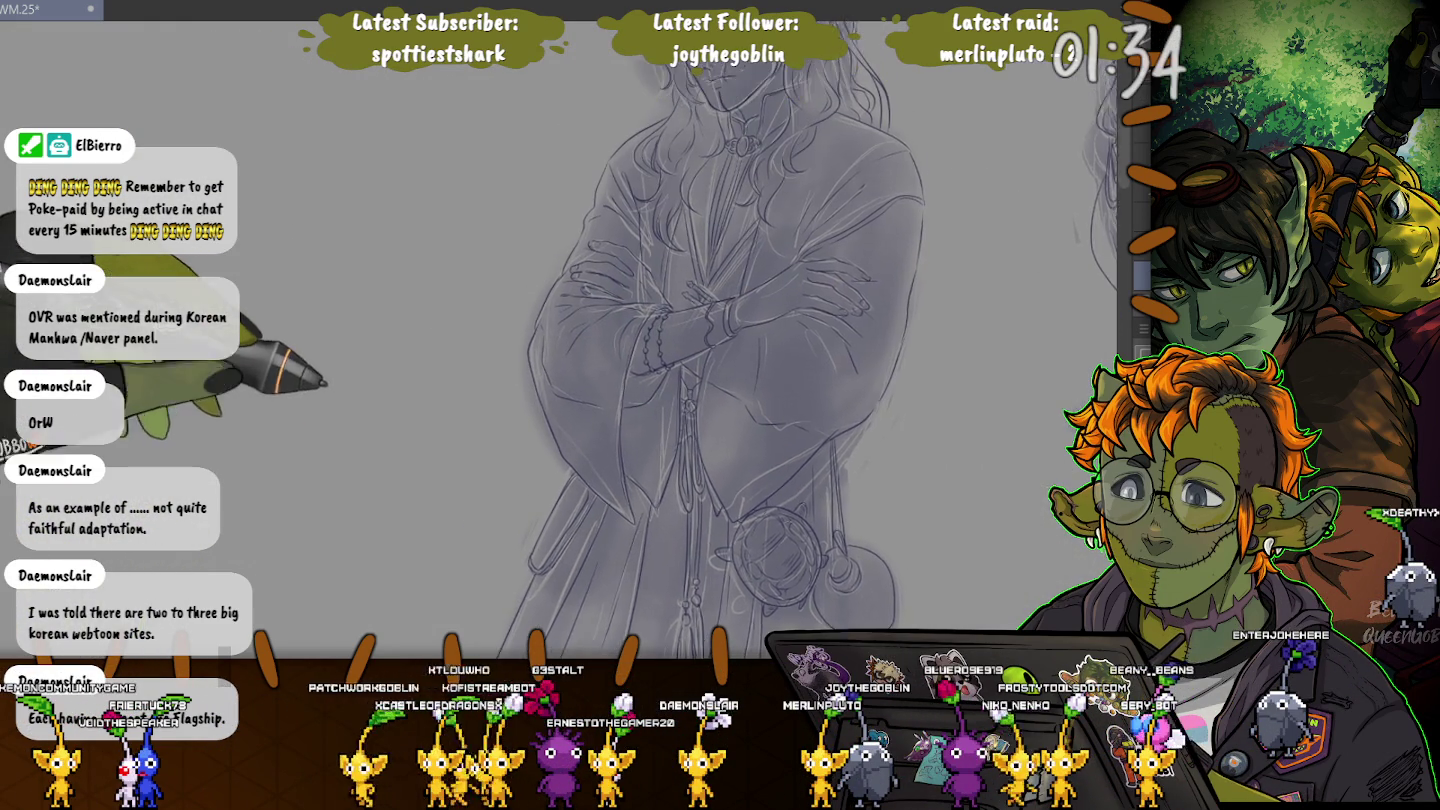
scroll(404, 443, down, 2)
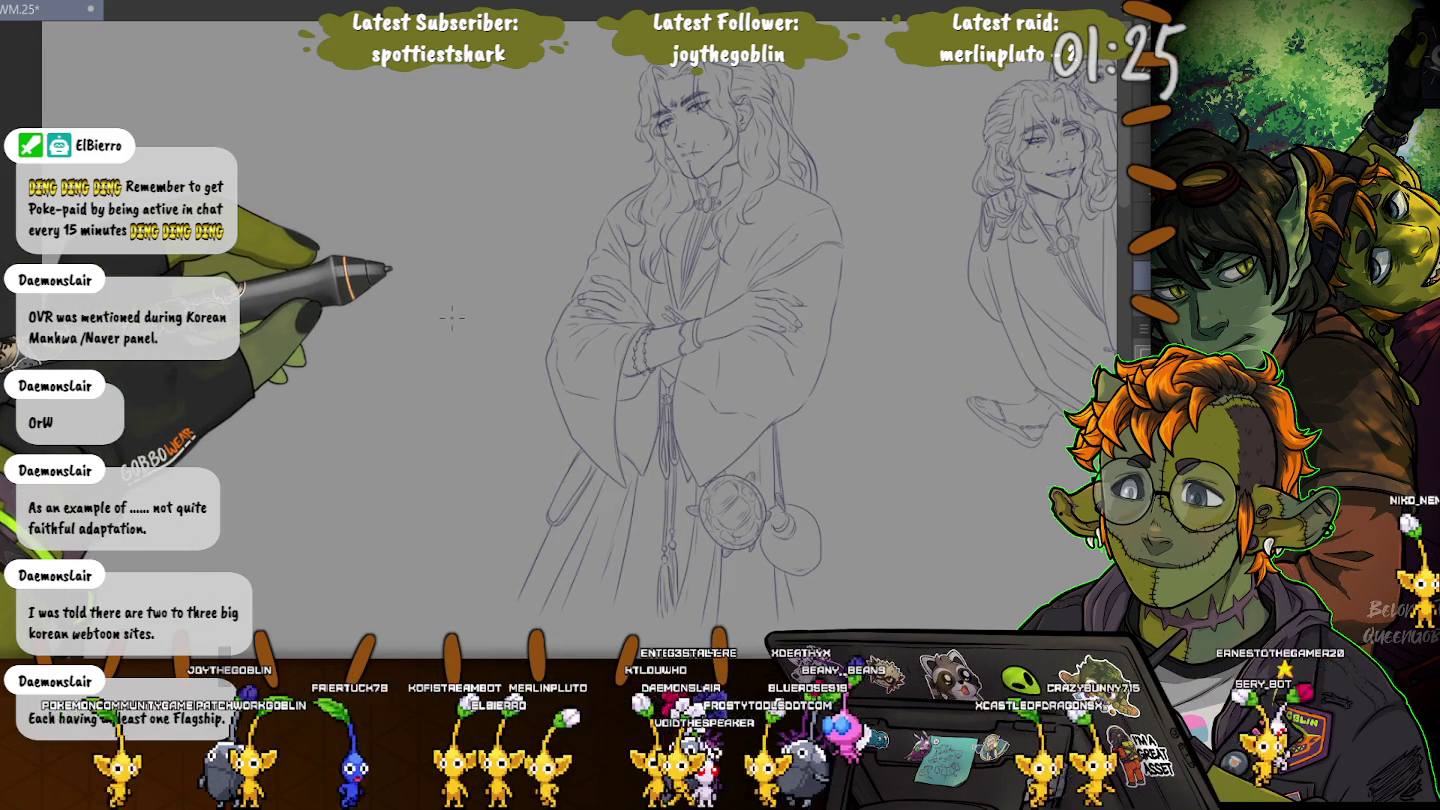
scroll(452, 318, up, 3)
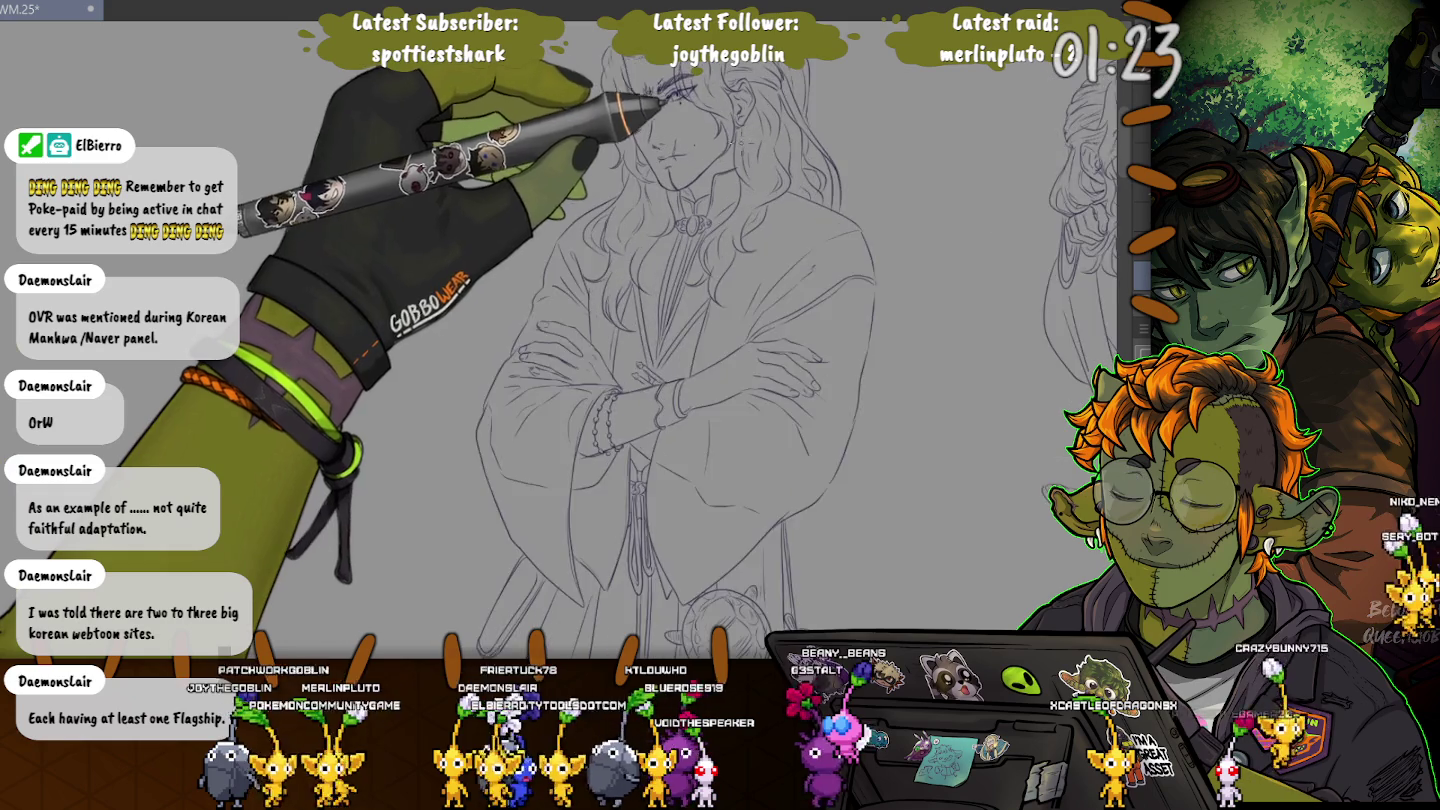
scroll(452, 318, up, 2)
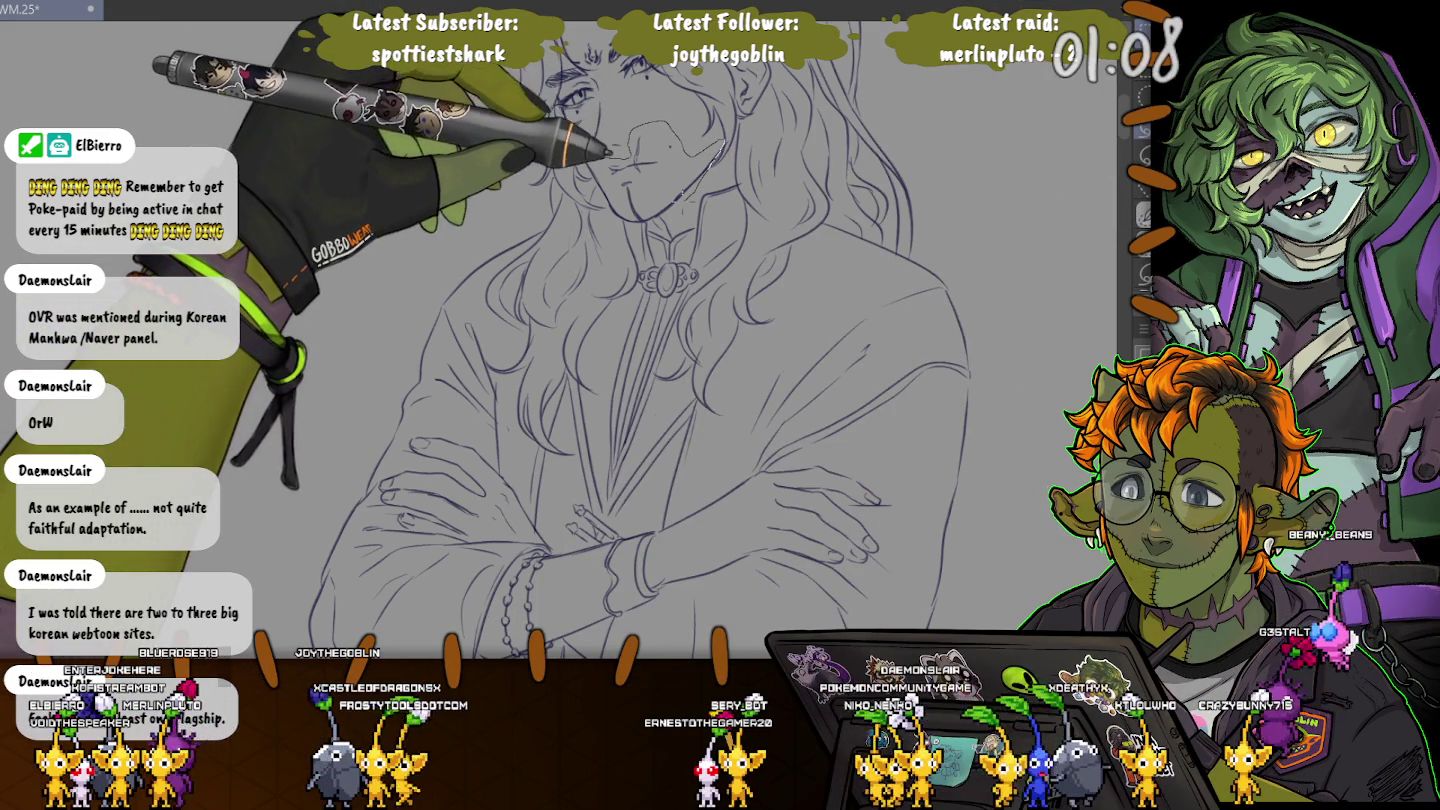
drag(722, 140, 630, 215)
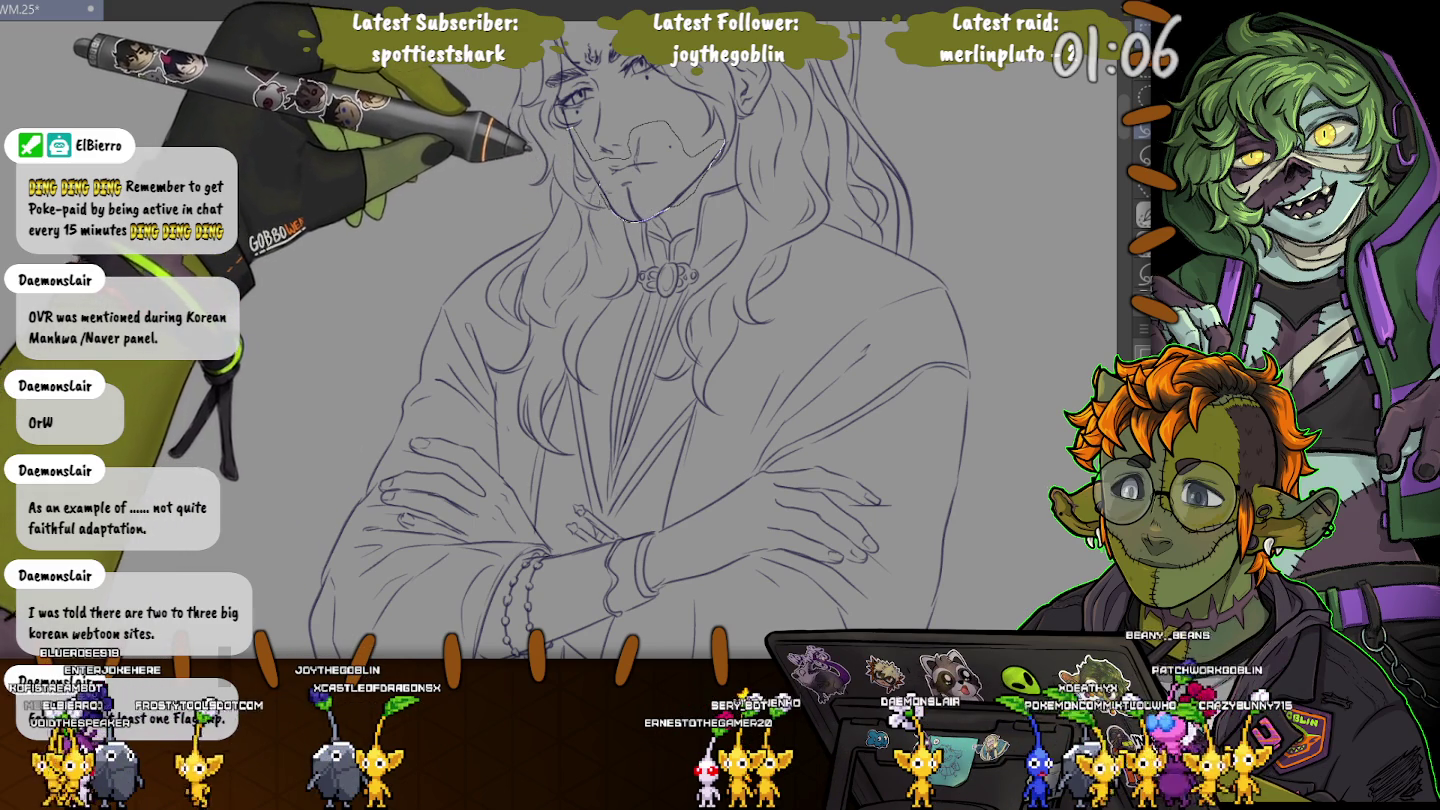
drag(600, 149, 571, 135)
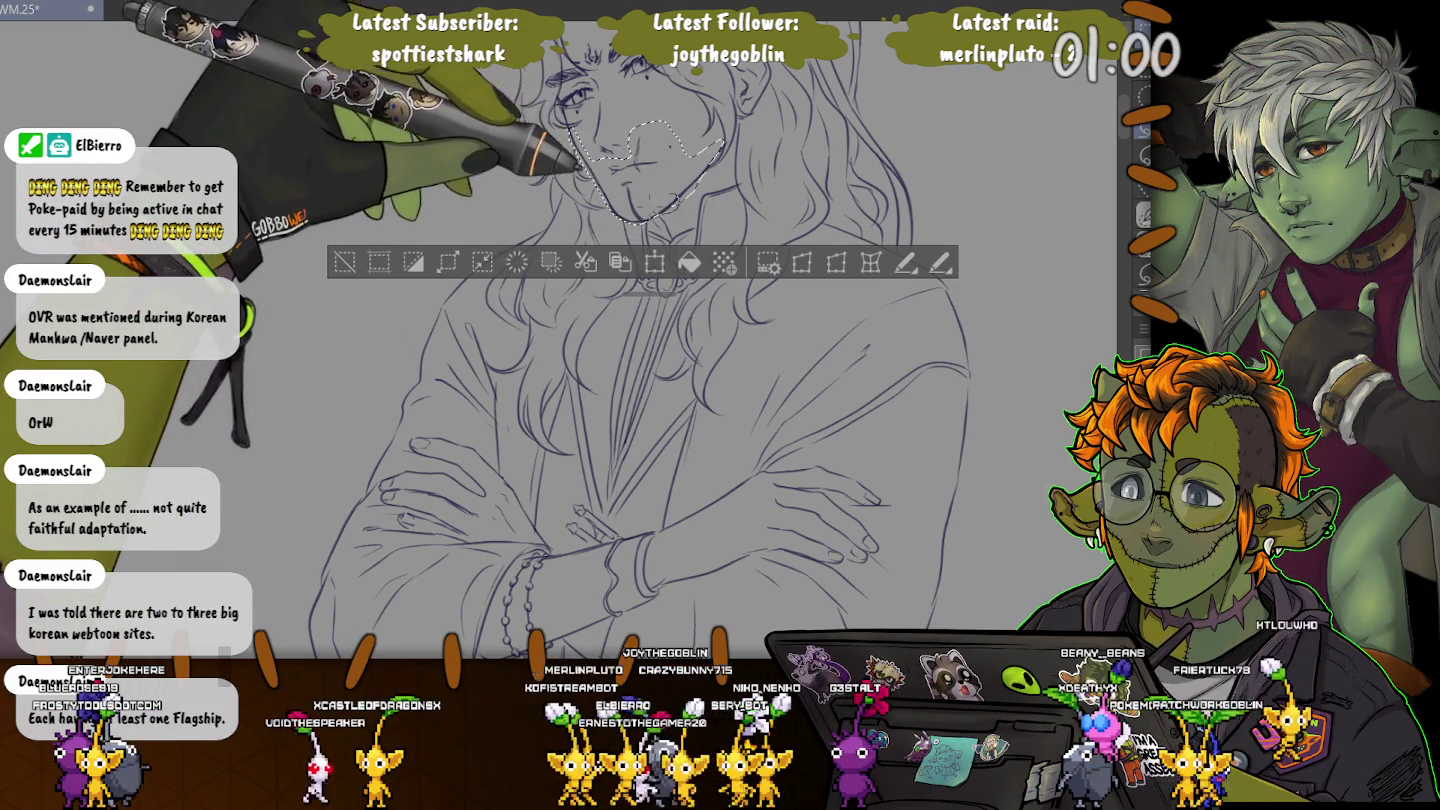
Free-transform the selected lower face, stretching it left and down and reshaping its upper-left corner.
key(ctrl+t)
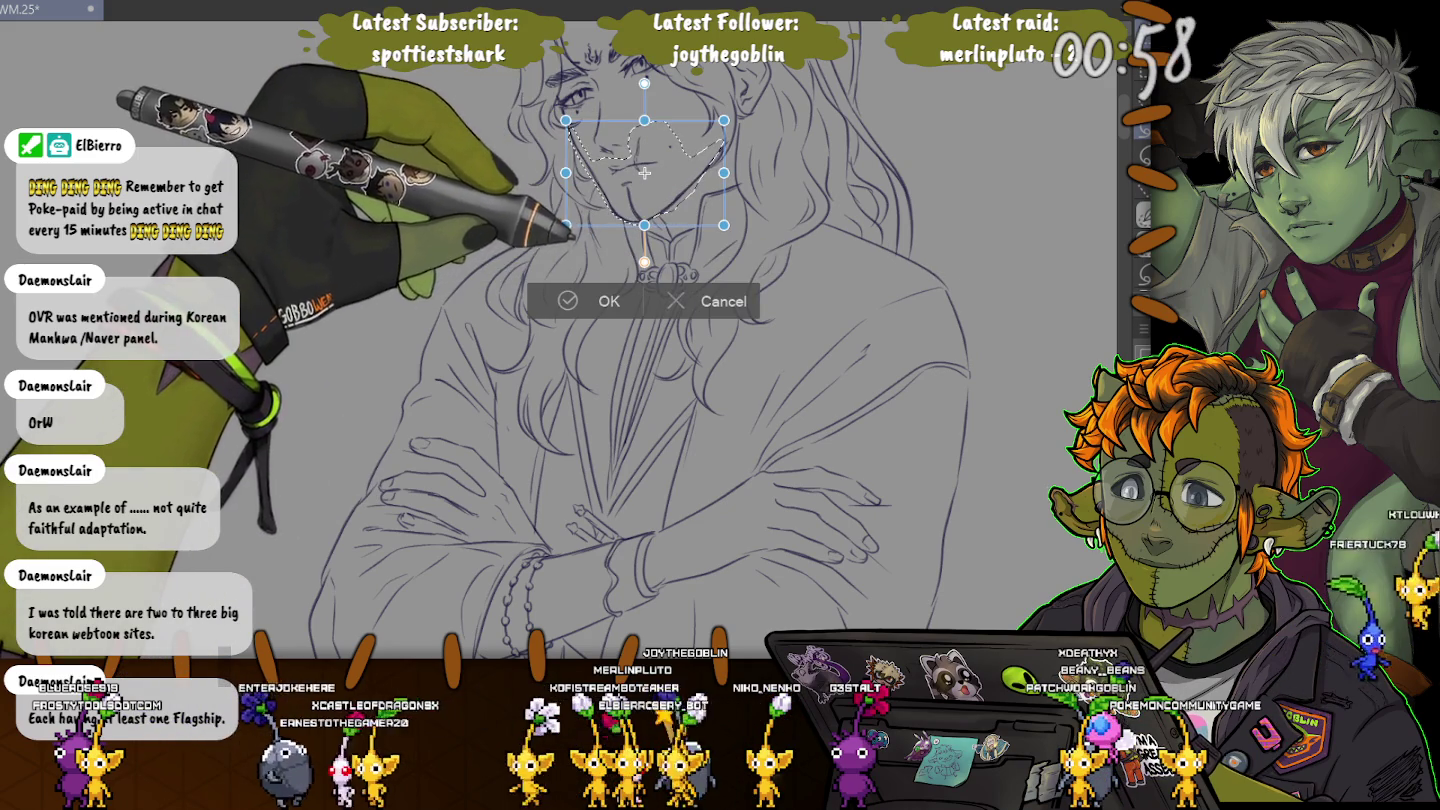
key(Return)
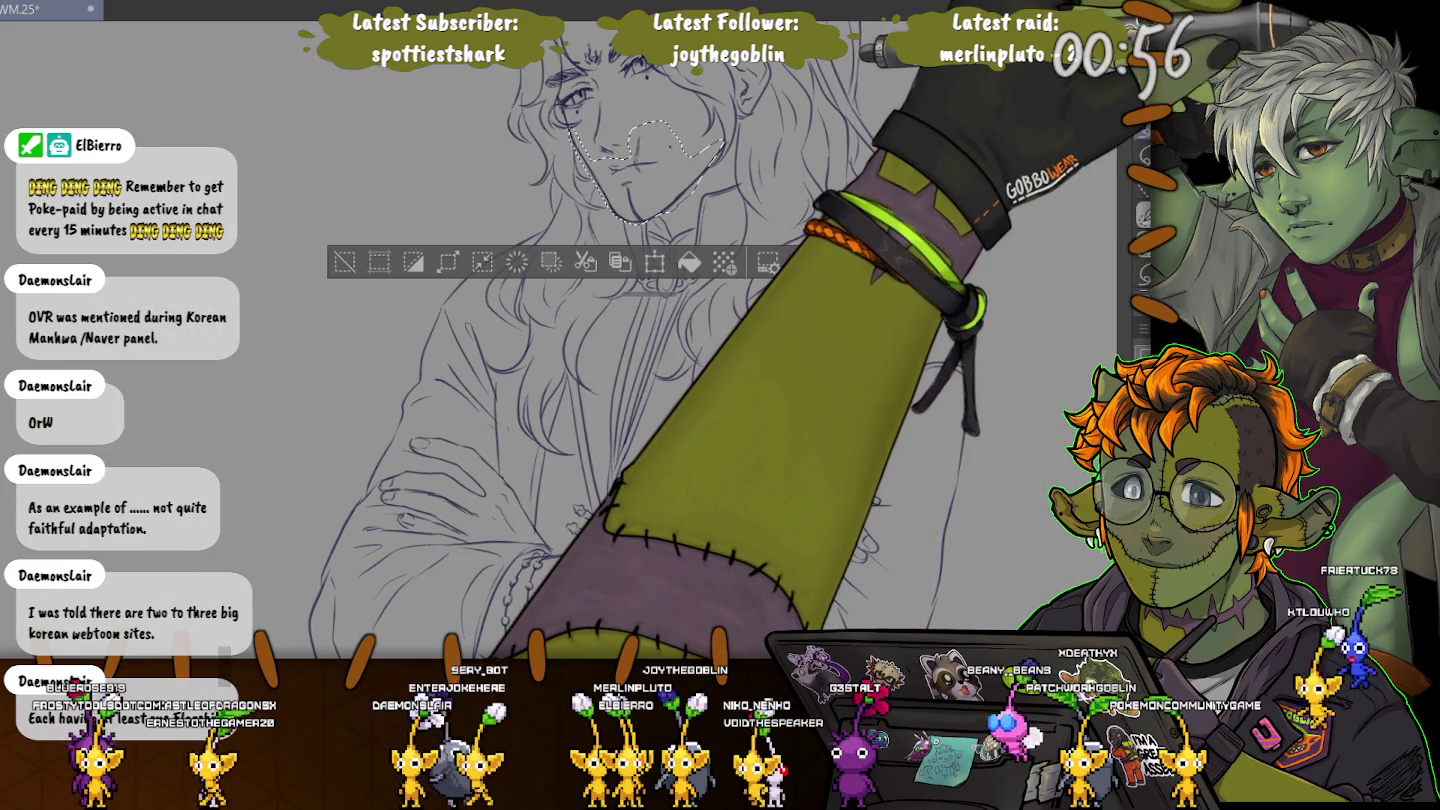
key(Tab)
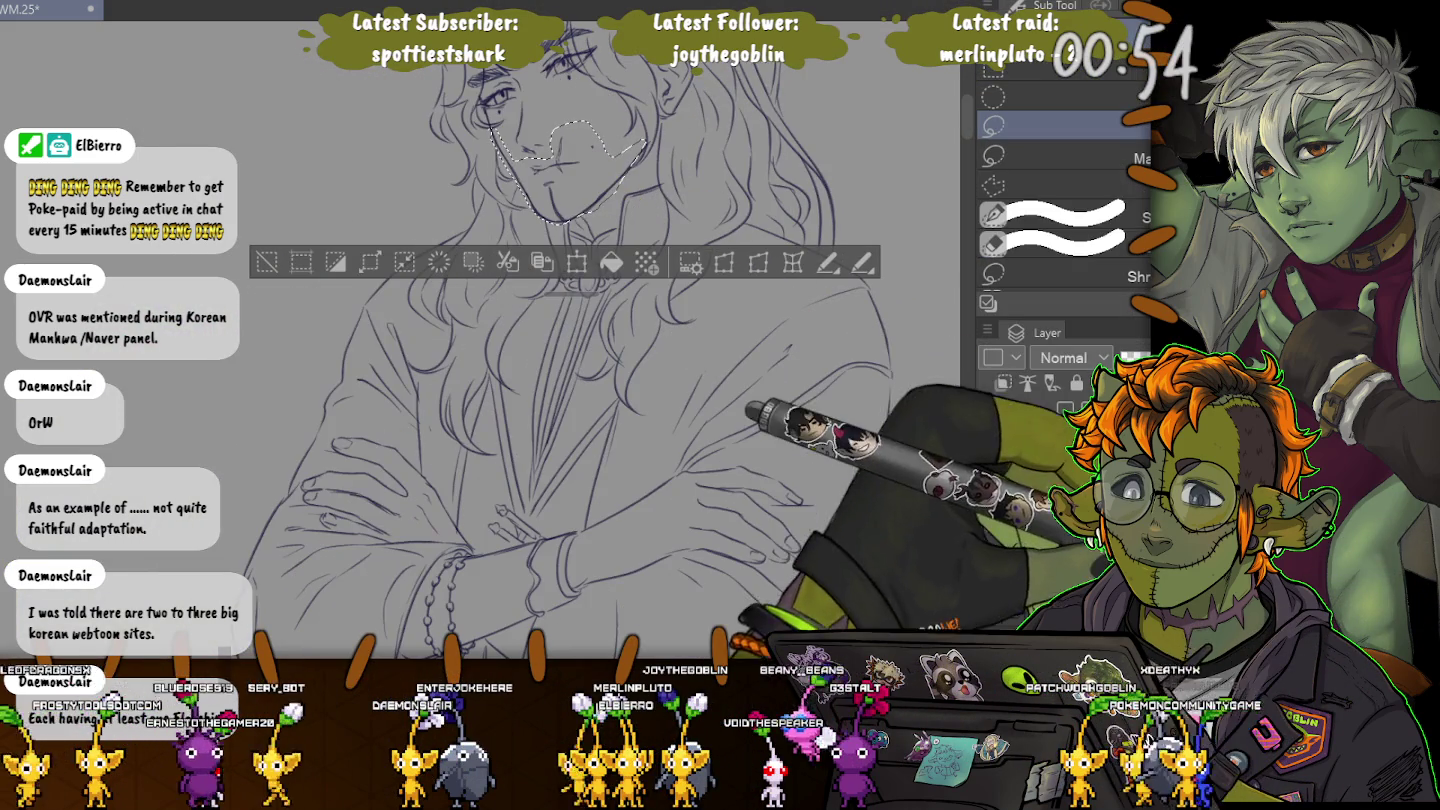
key(ctrl+t)
drag(566, 225, 487, 225)
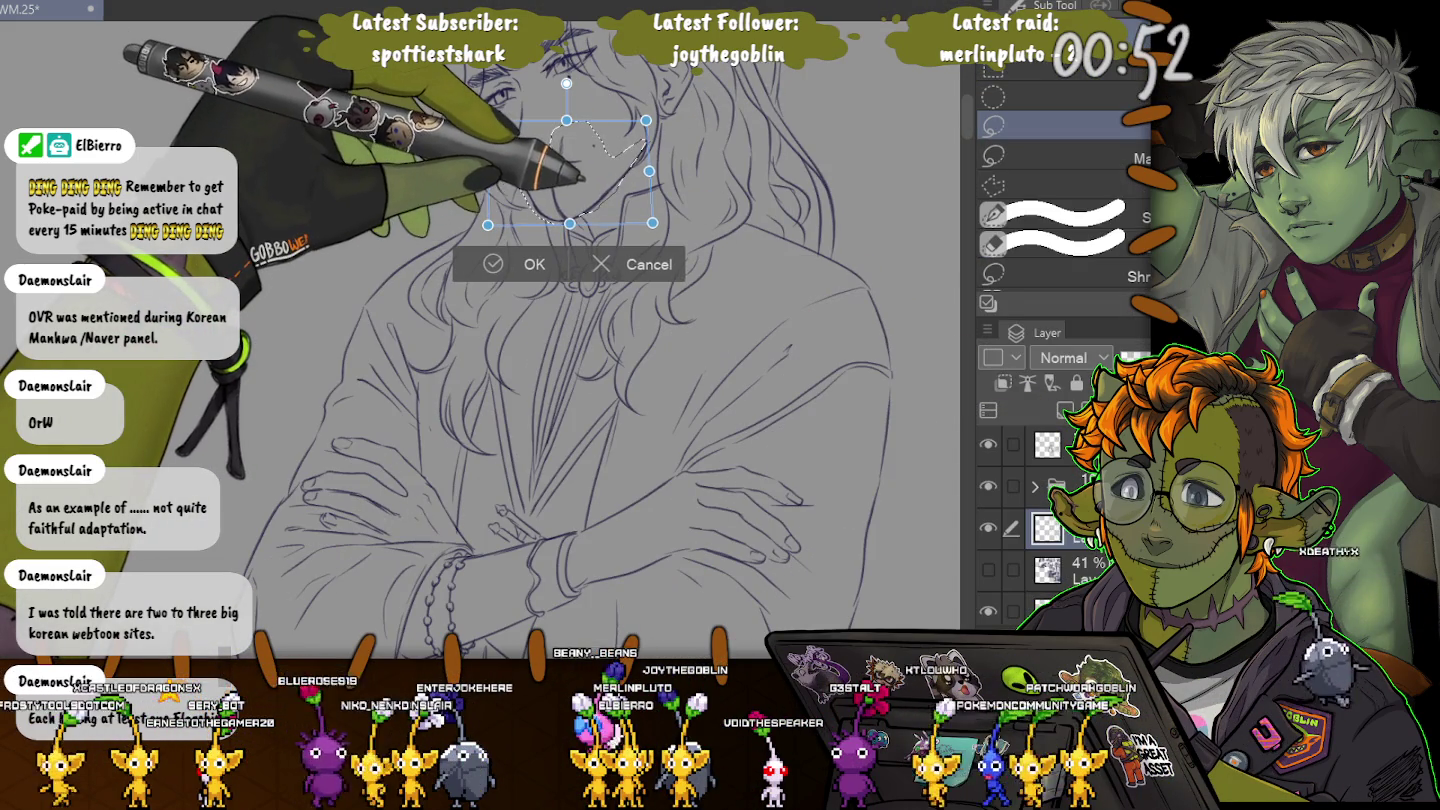
drag(520, 125, 487, 120)
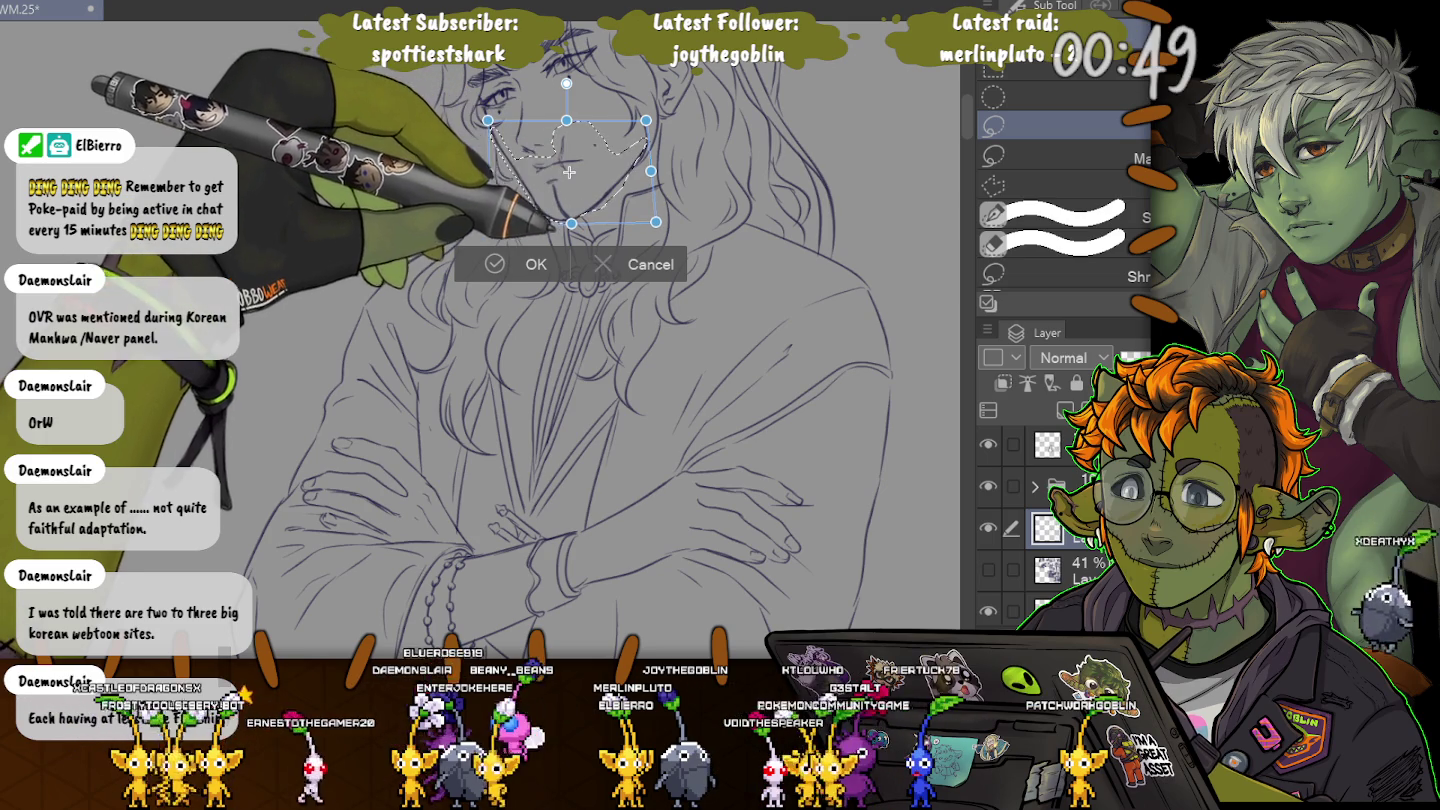
drag(488, 225, 494, 225)
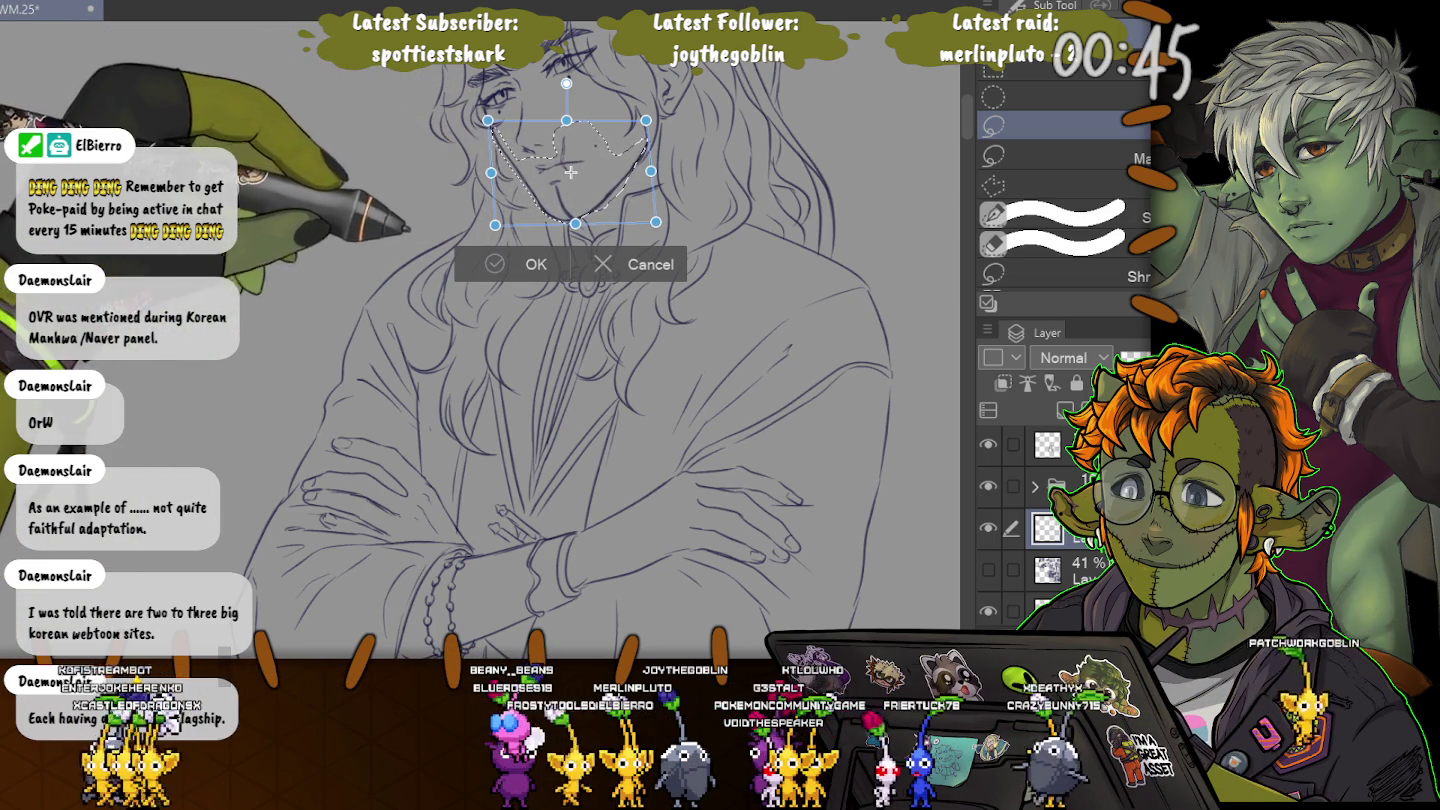
key(Return)
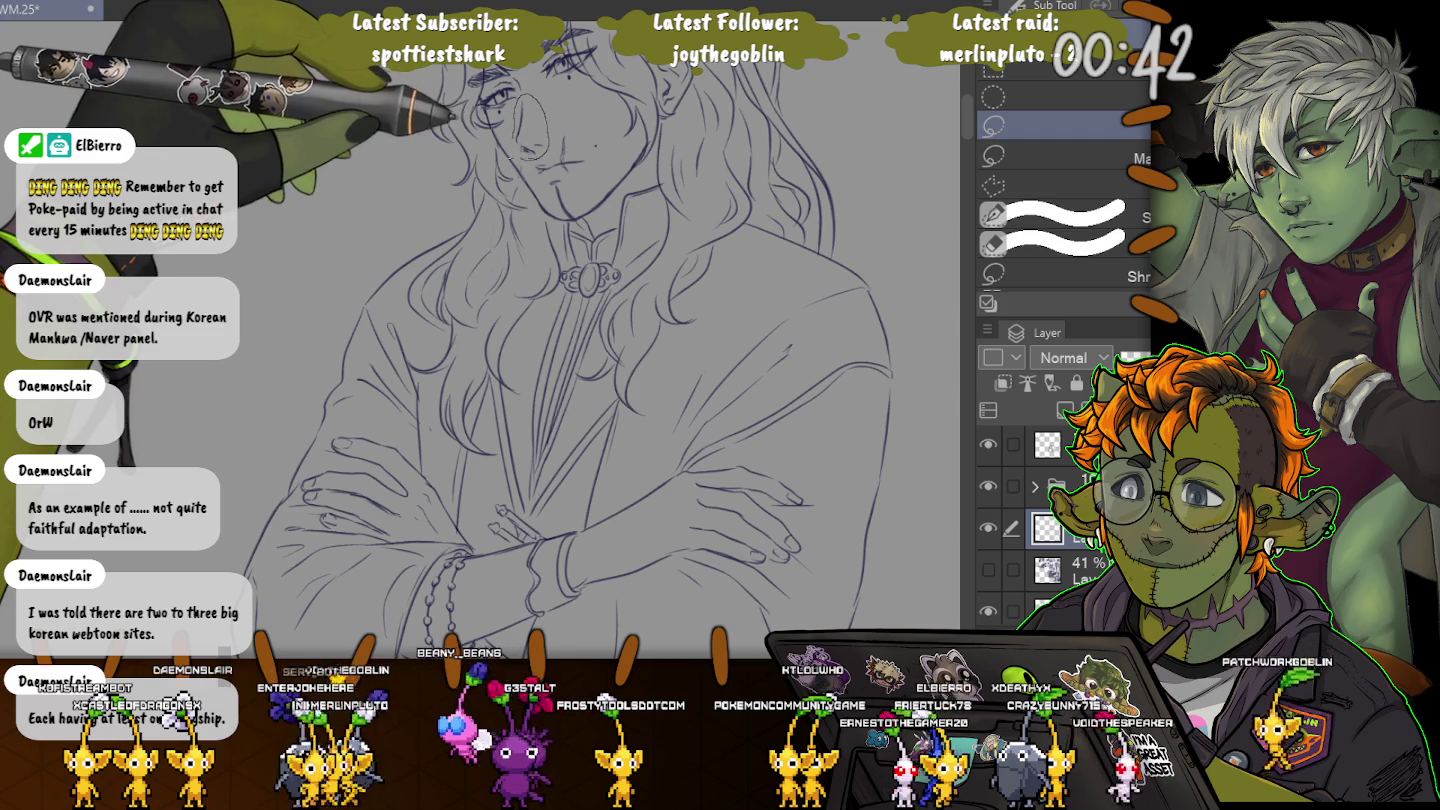
Lasso and transform the nose, deselect, and rotate the view clockwise.
drag(518, 98, 521, 104)
key(ctrl+t)
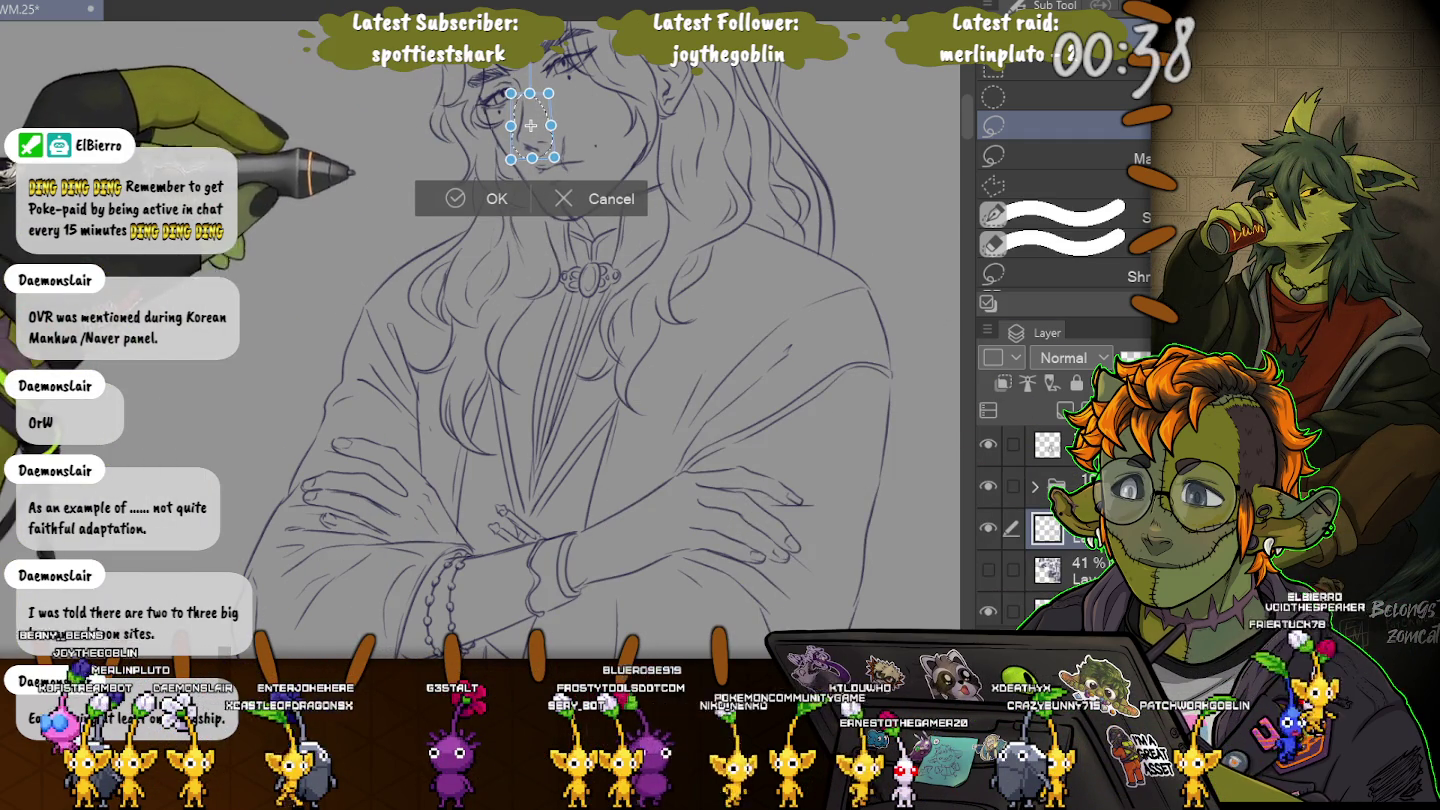
key(Return)
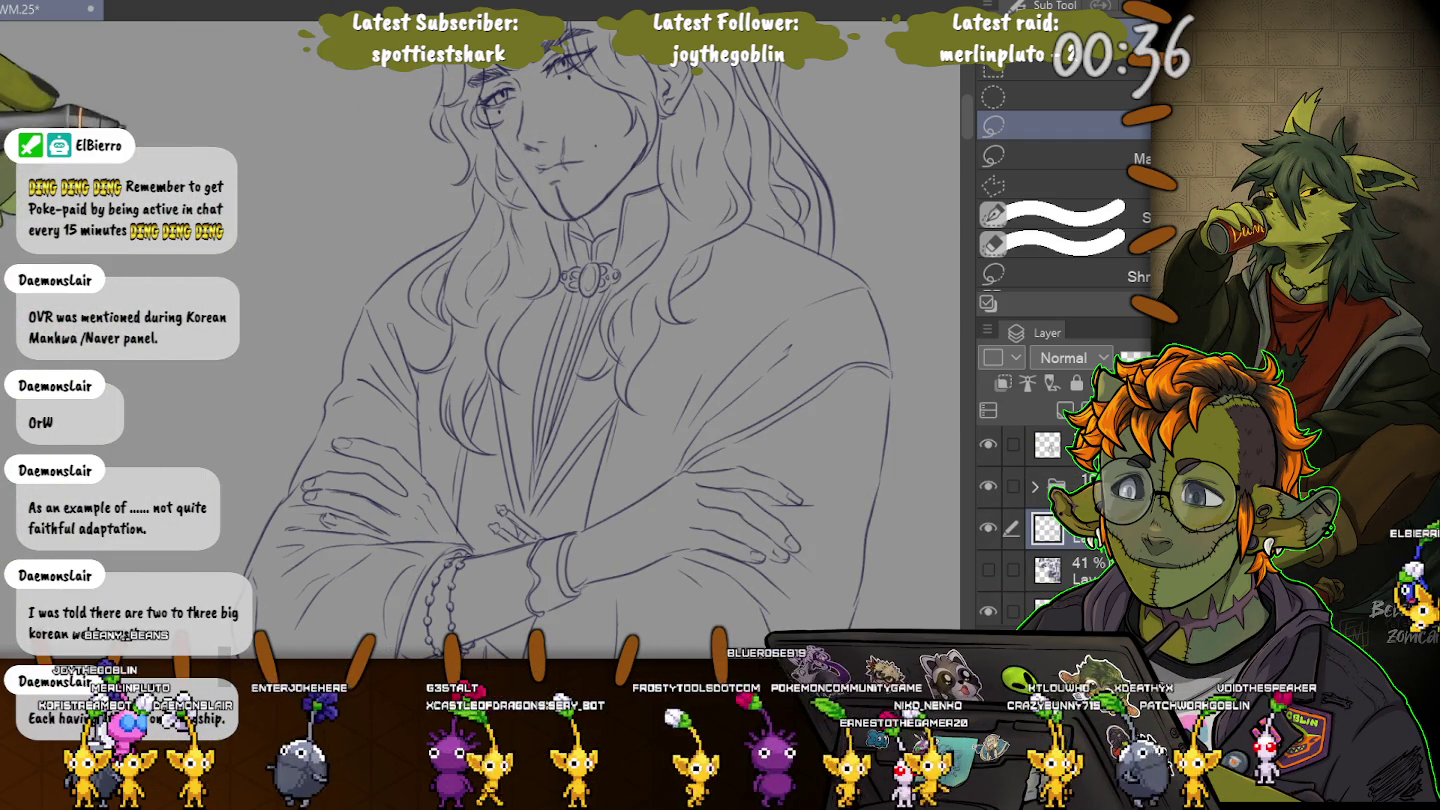
key(ctrl+d)
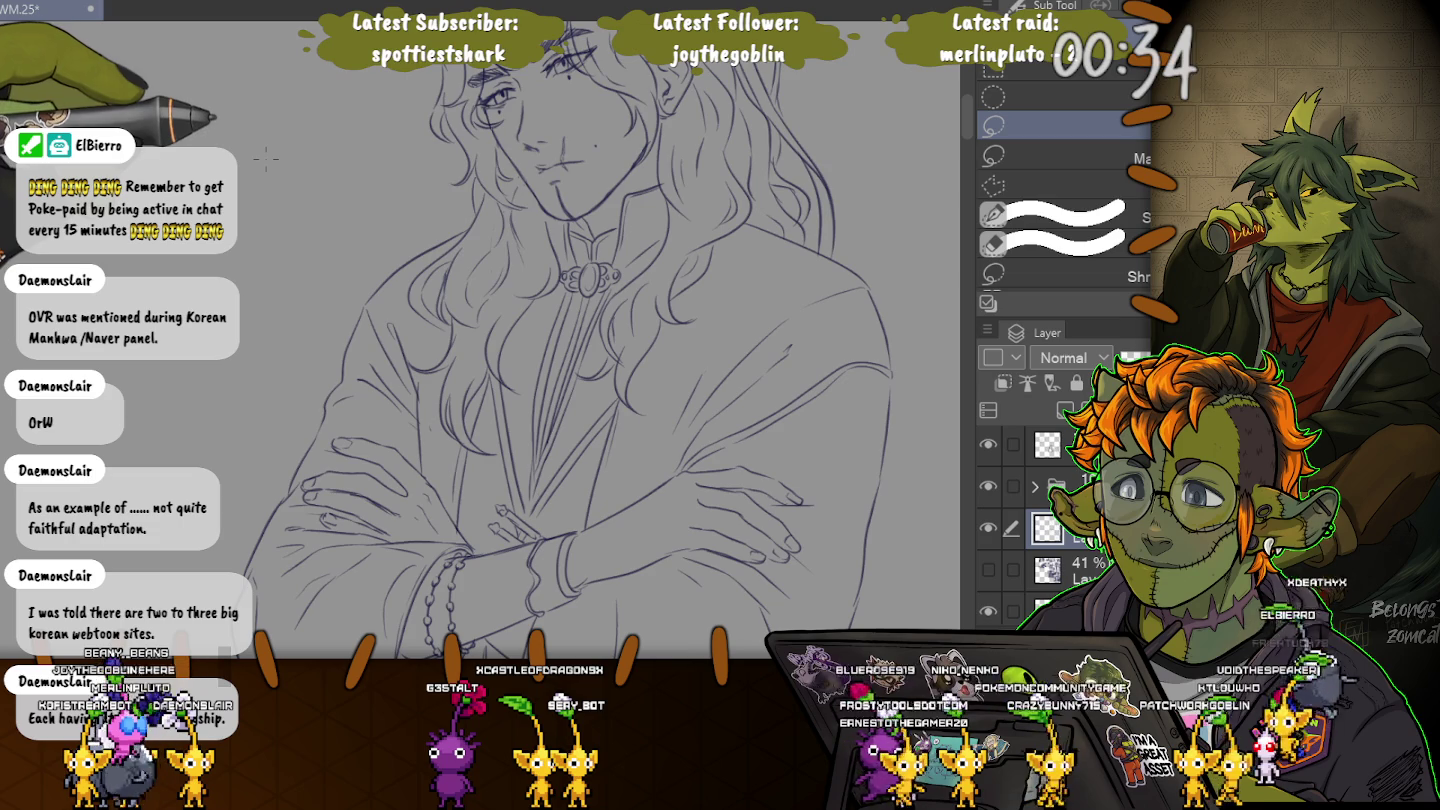
key(minus)
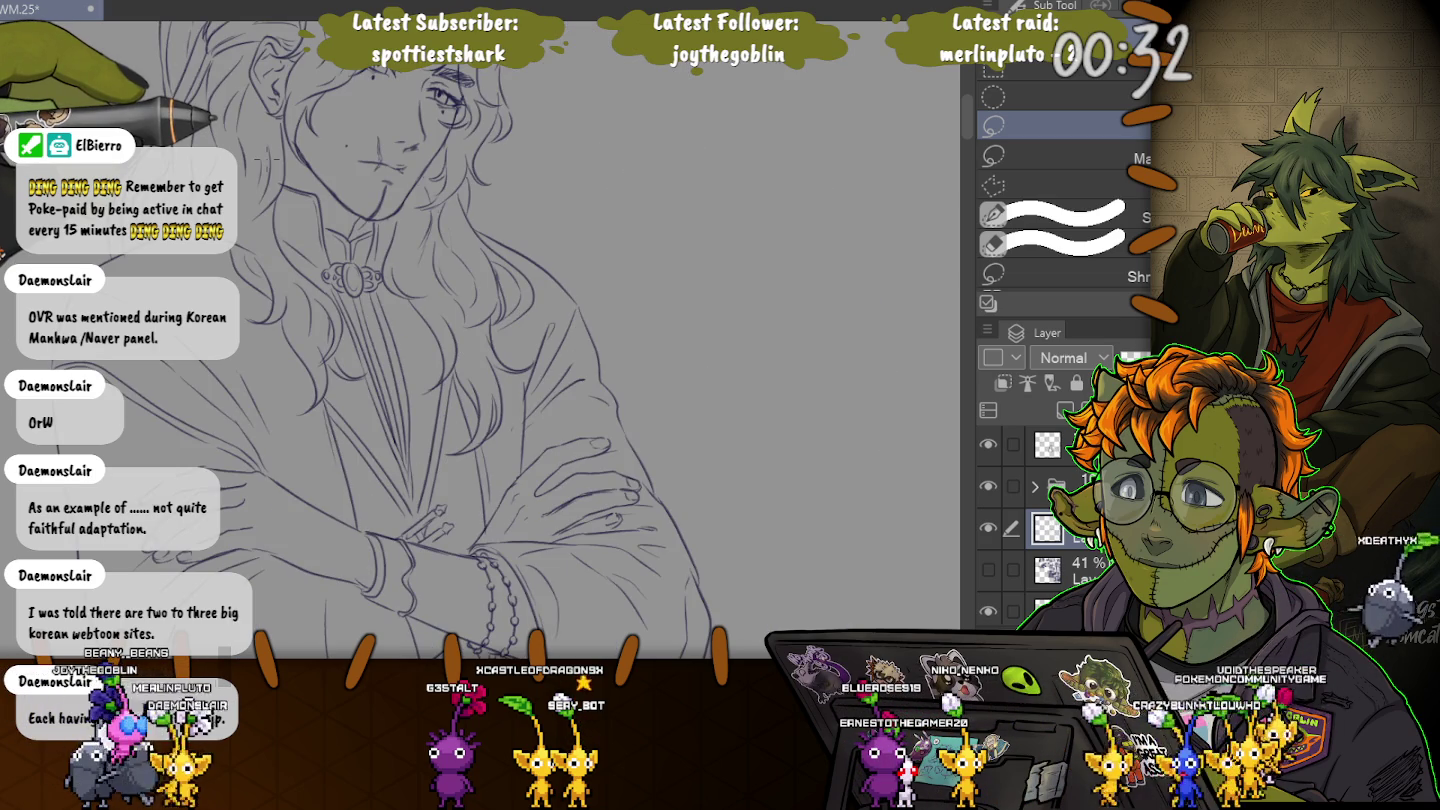
Lasso the mouth and chin, nudge them slightly right and down, deselect, and mirror the view.
key(asciicircum)
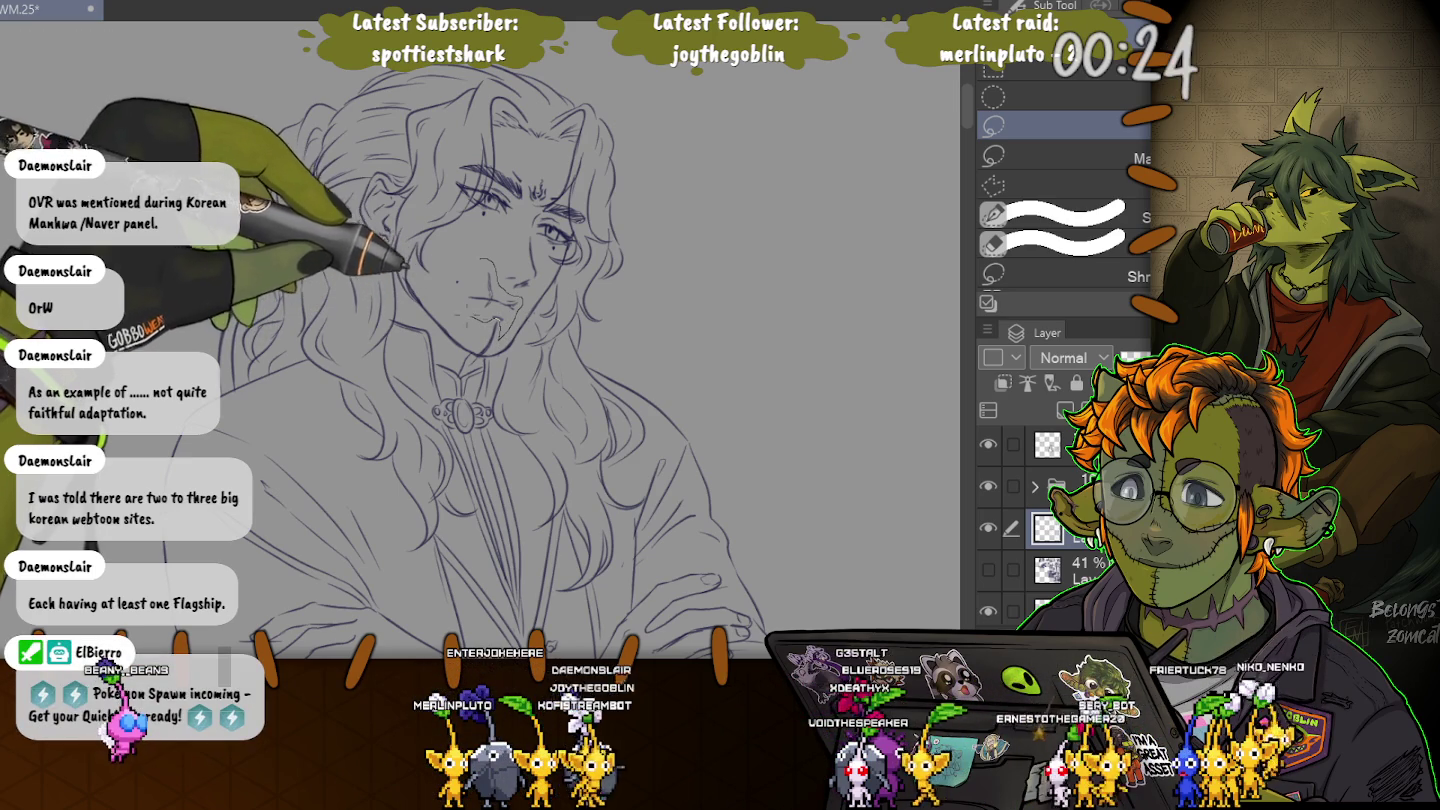
mouse_move(440, 266)
mouse_down()
mouse_move(500, 322)
mouse_move(519, 236)
mouse_up()
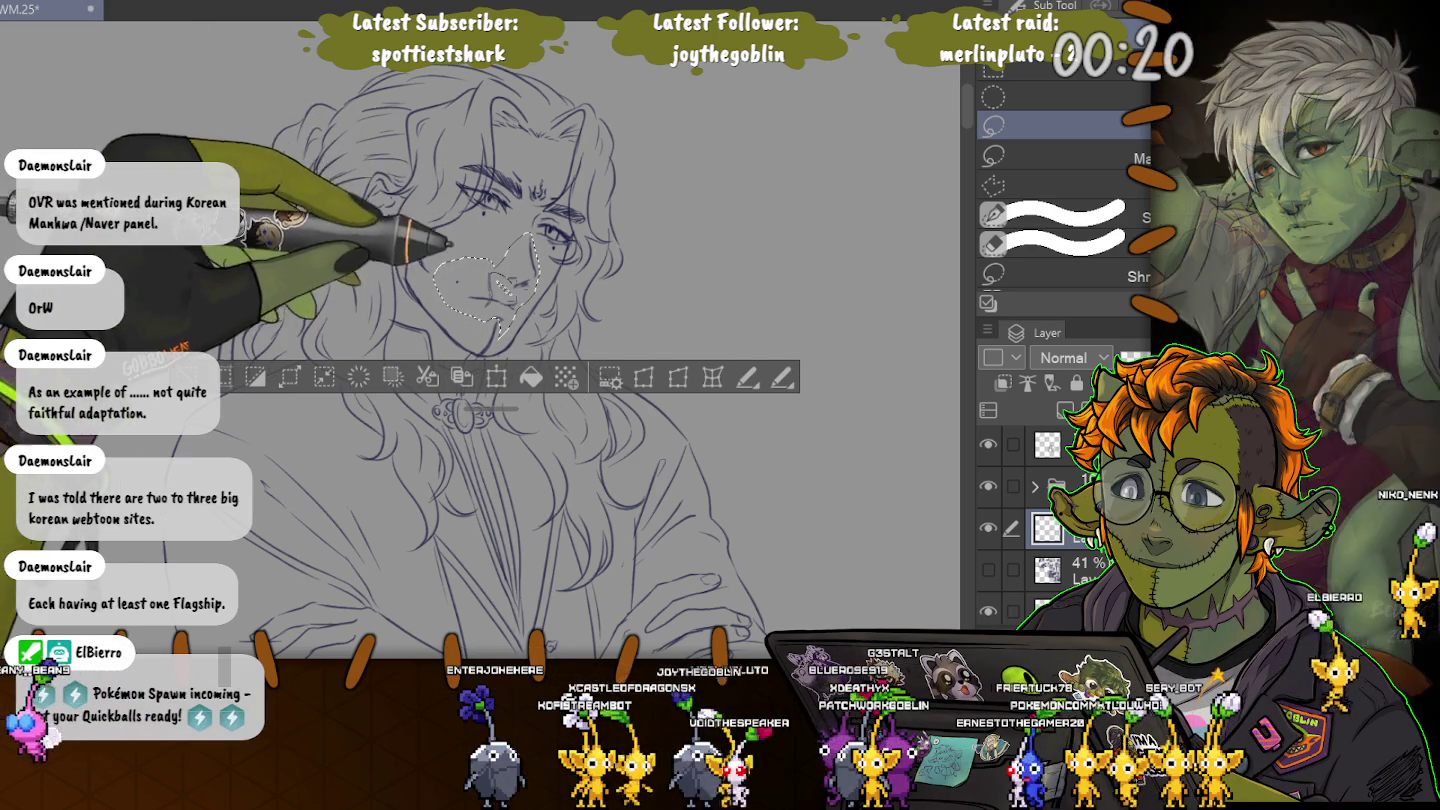
key(ctrl+t)
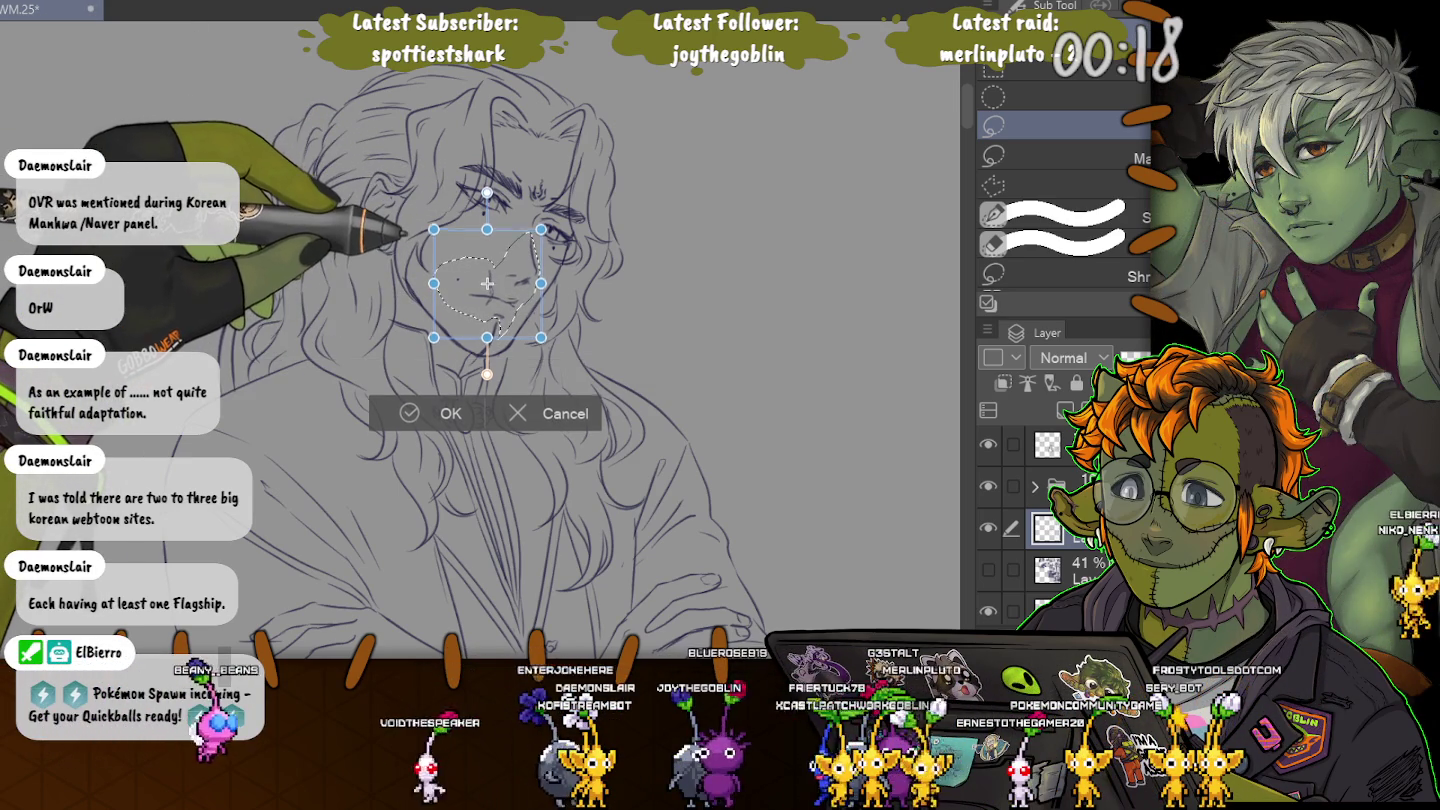
drag(487, 284, 490, 285)
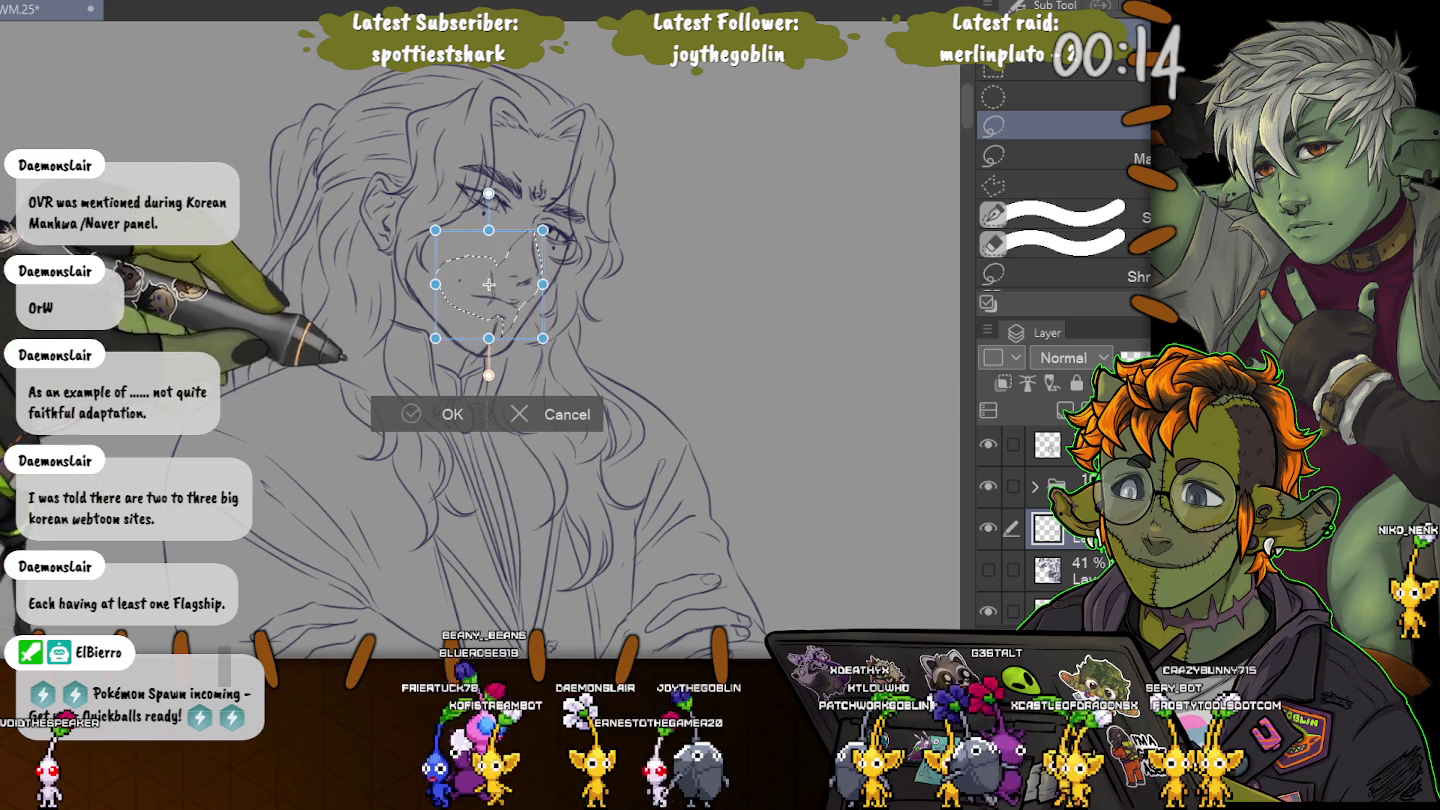
key(Return)
key(ctrl+d)
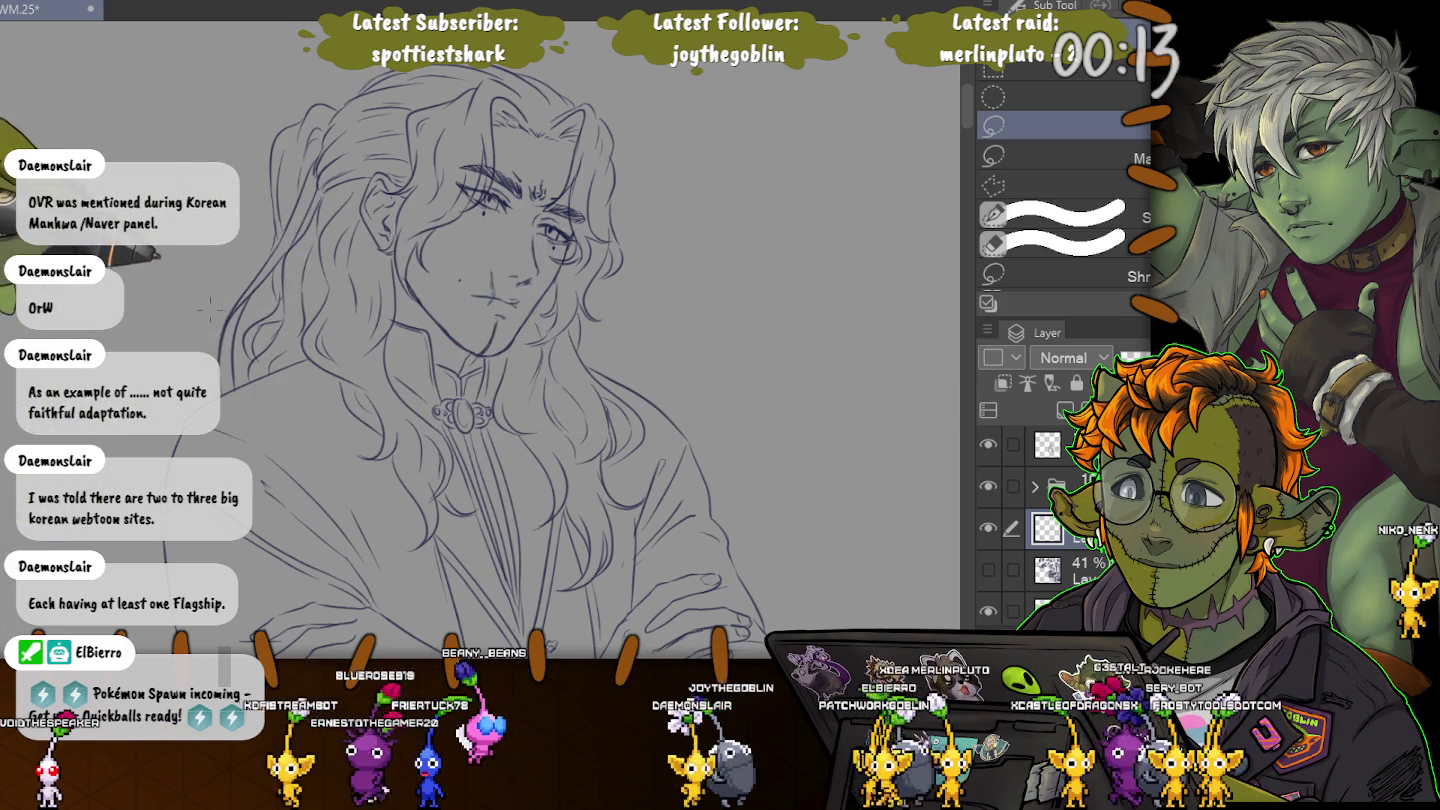
key(h)
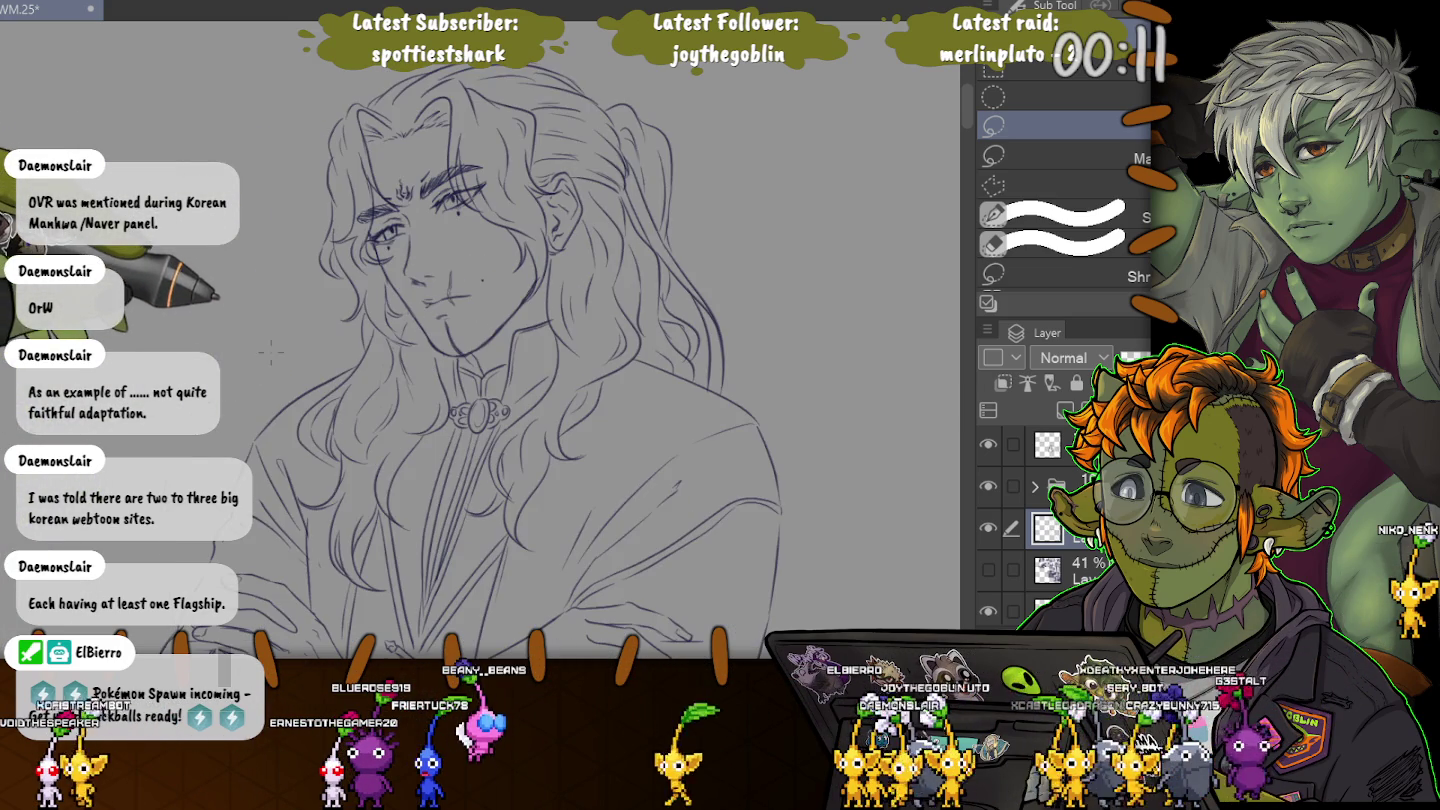